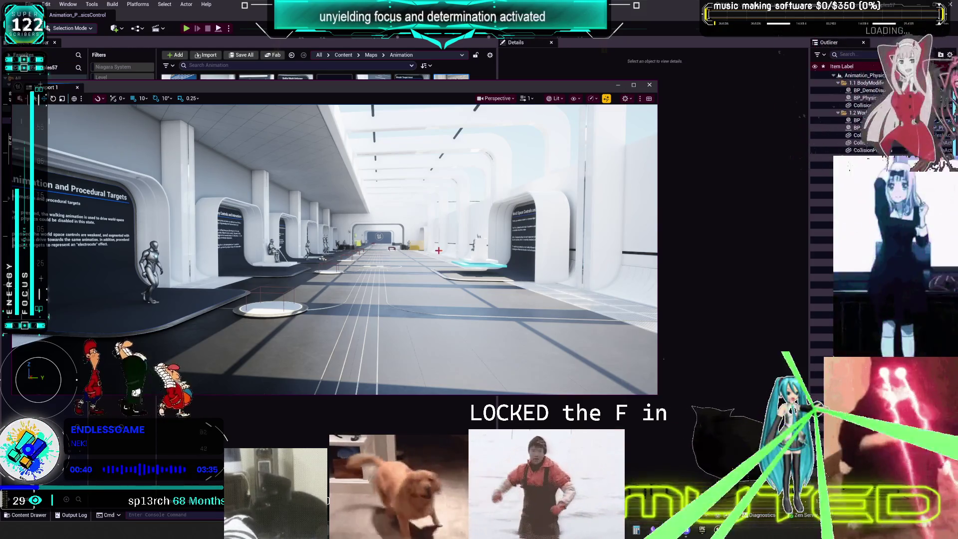
Move the camera in to face the World and Parent Space Comparison exhibit, then pull back down the corridor.
{"action": "mouse_move", "coordinate": [439, 250]}
{"action": "left_mouse_down"}
{"action": "mouse_move", "coordinate": [394, 212]}
{"action": "mouse_move", "coordinate": [387, 325]}
{"action": "left_mouse_up"}
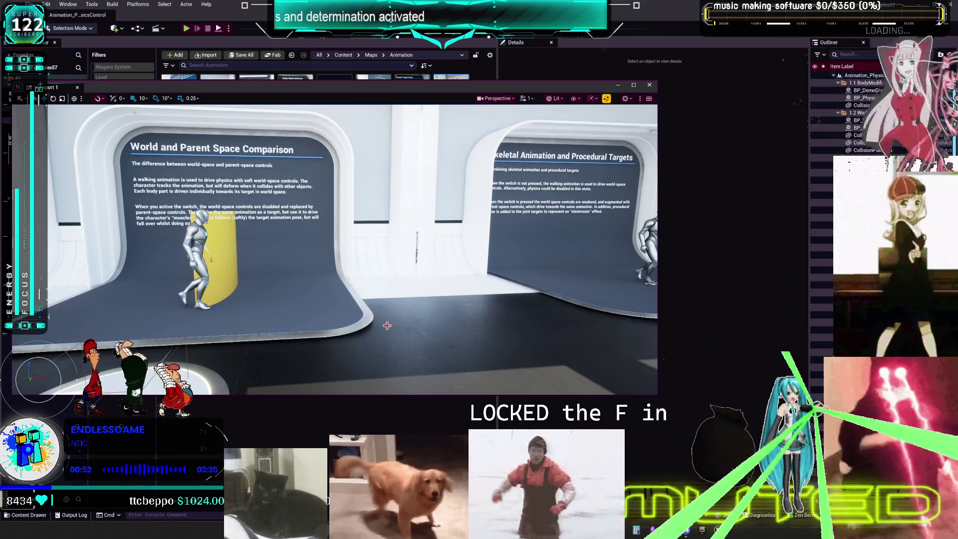
{"action": "mouse_move", "coordinate": [387, 325]}
{"action": "left_mouse_down"}
{"action": "mouse_move", "coordinate": [310, 322]}
{"action": "mouse_move", "coordinate": [309, 265]}
{"action": "left_mouse_up"}
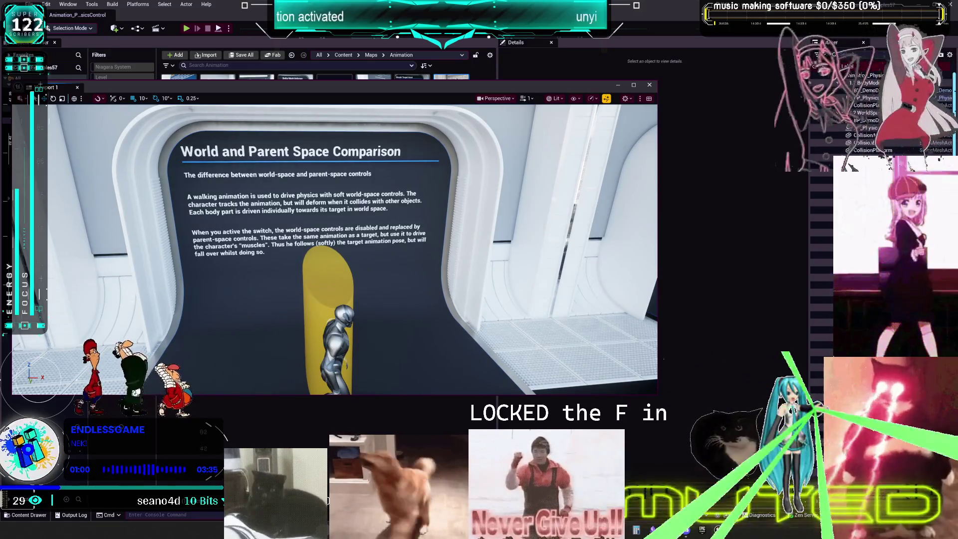
{"action": "left_click_drag", "start_coordinate": [309, 265], "coordinate": [309, 252]}
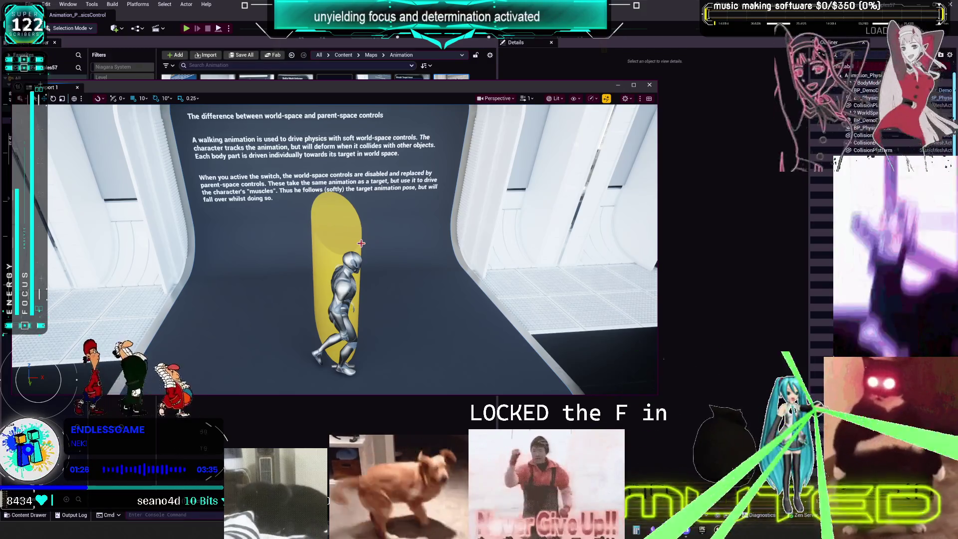
{"action": "left_click_drag", "start_coordinate": [308, 214], "coordinate": [307, 213]}
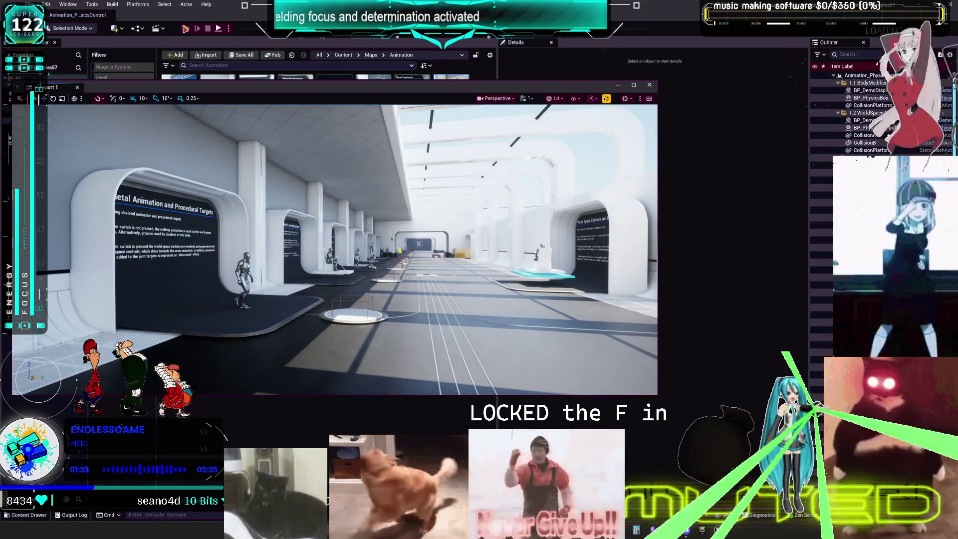
Play the level and walk to watch the Soft Control pillars swing, then stop and restore the editor layout.
{"action": "left_click", "coordinate": [185, 29]}
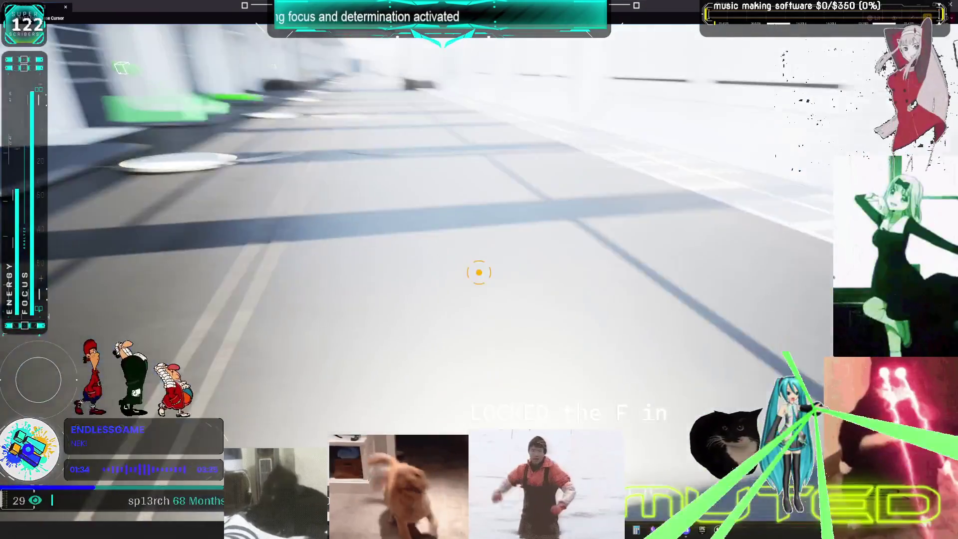
{"action": "key", "text": "w"}
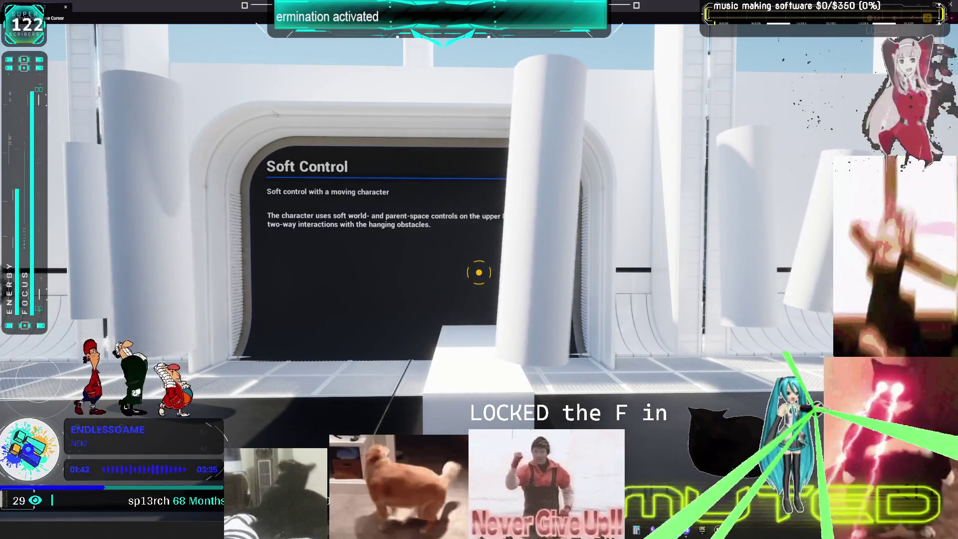
{"action": "key", "text": "s"}
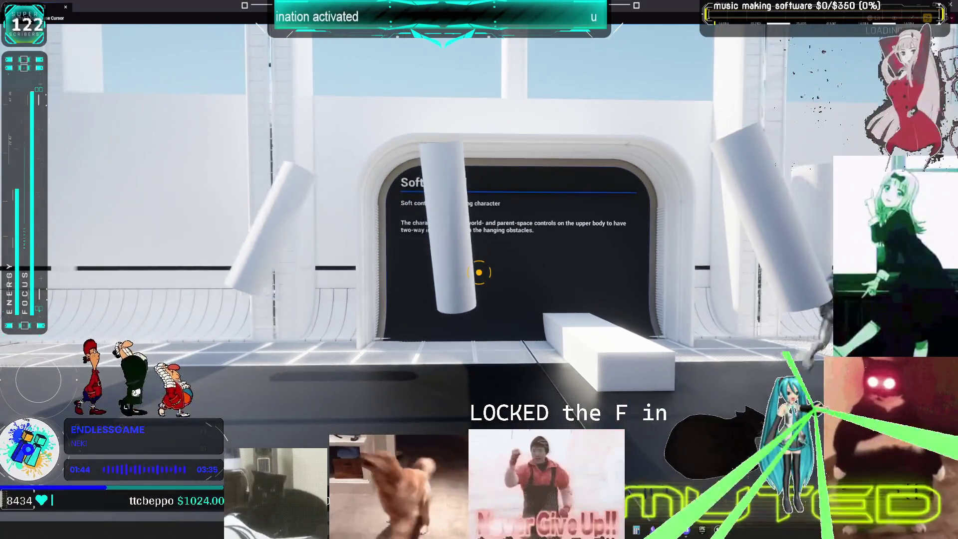
{"action": "key", "text": "w"}
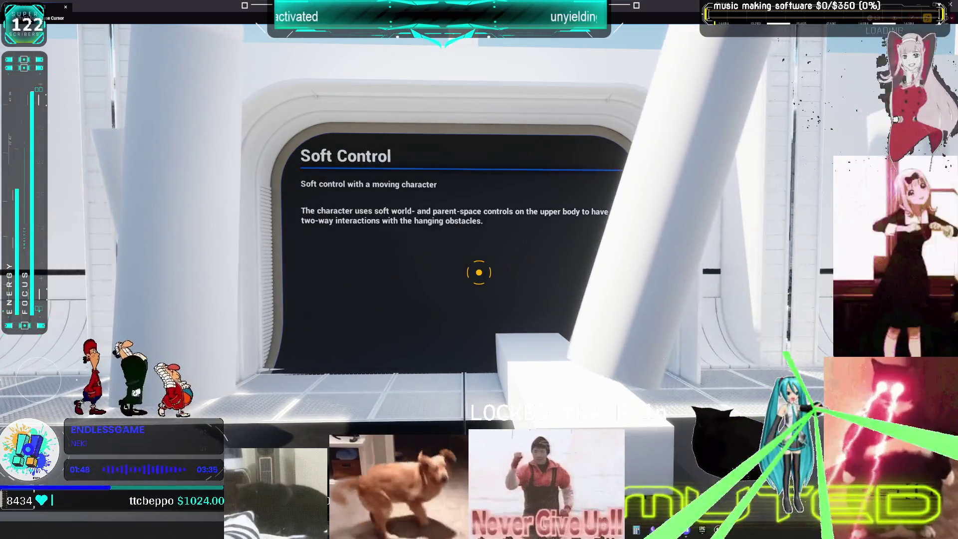
{"action": "key", "text": "s"}
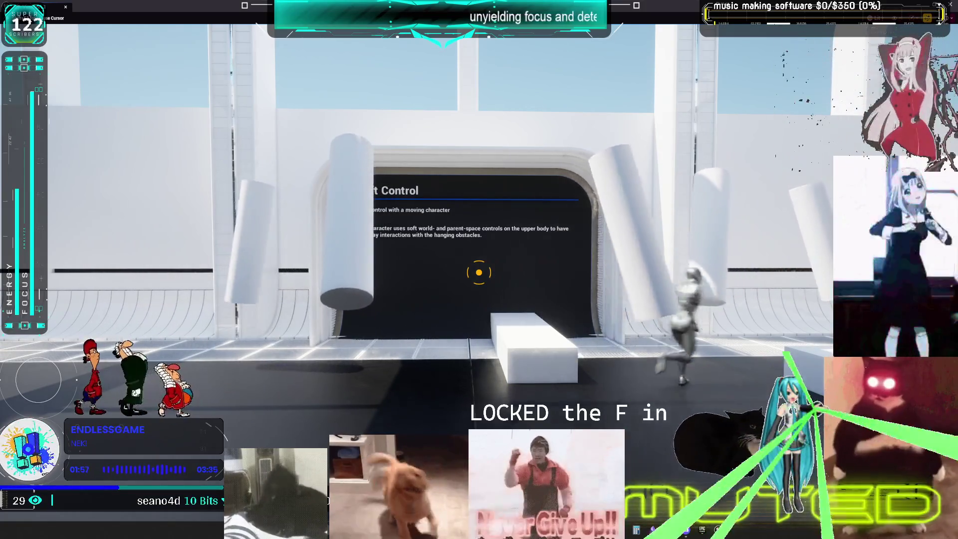
{"action": "key", "text": "Escape"}
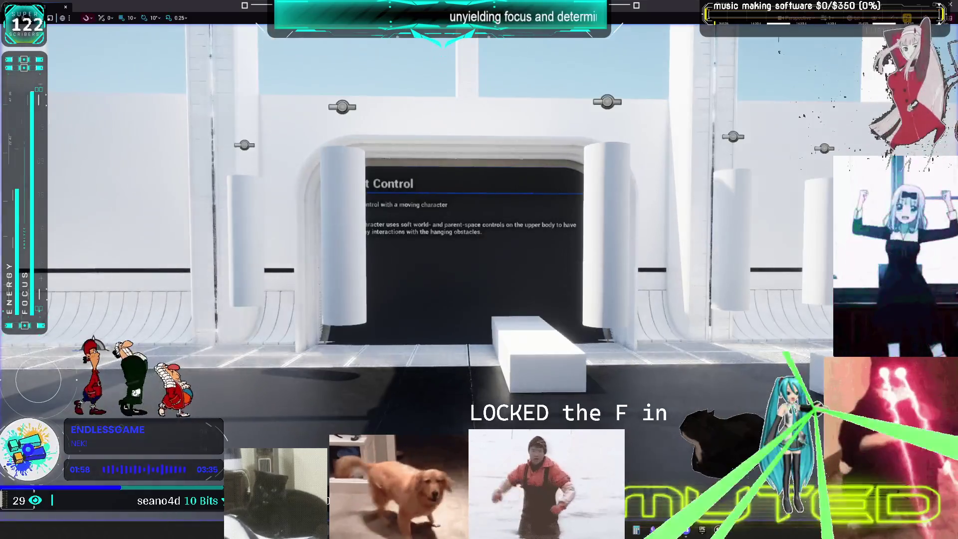
{"action": "left_click_drag", "start_coordinate": [714, 119], "coordinate": [497, 64]}
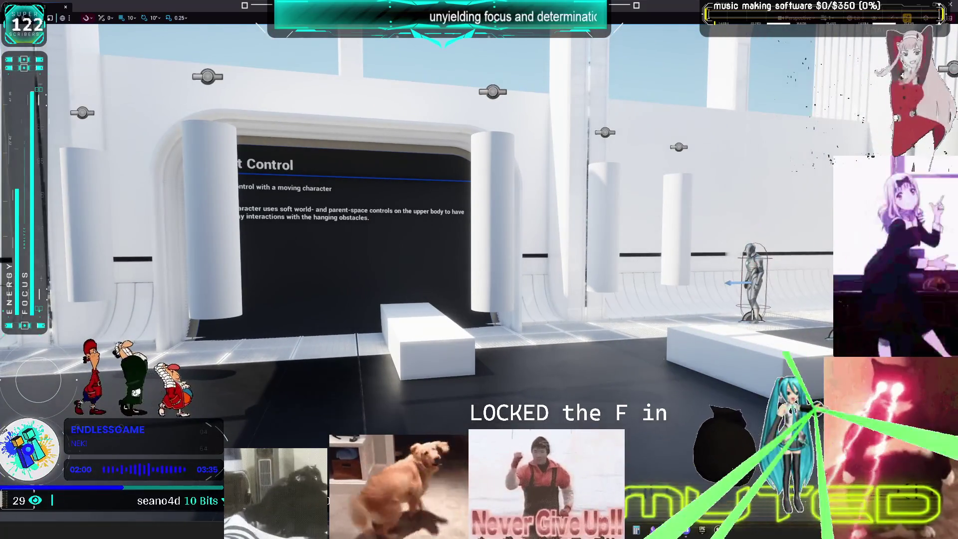
{"action": "key", "text": "F11"}
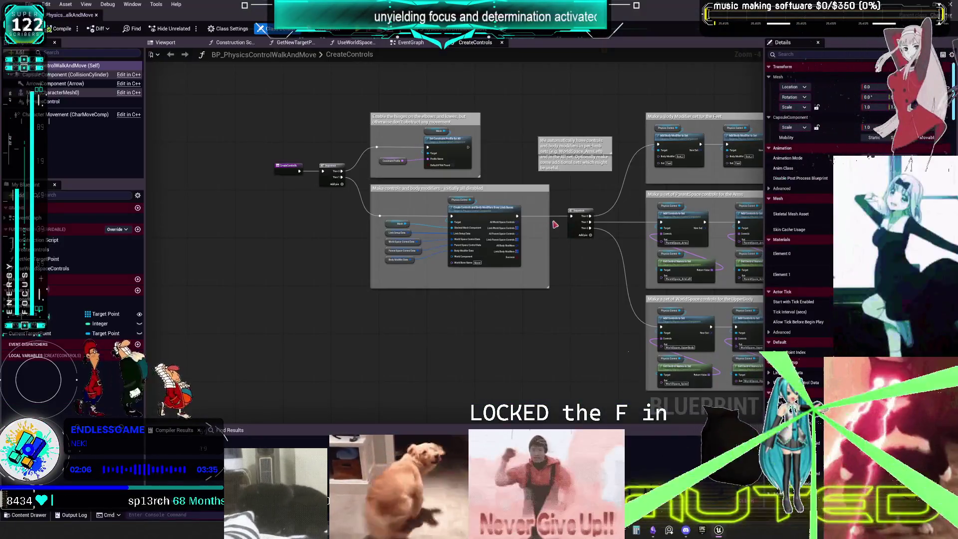
Pan and zoom the CreateControls graph to view the ParentSpace and WorldSpace UpperBody groups and Body Modifier nodes.
{"action": "left_click_drag", "start_coordinate": [553, 219], "coordinate": [304, 189]}
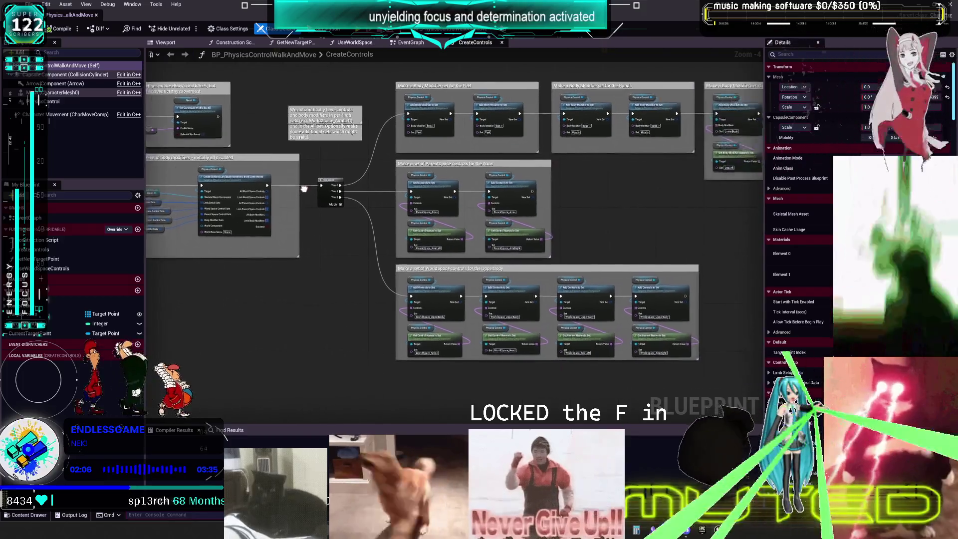
{"action": "scroll", "coordinate": [303, 189], "scroll_direction": "down", "scroll_amount": 5}
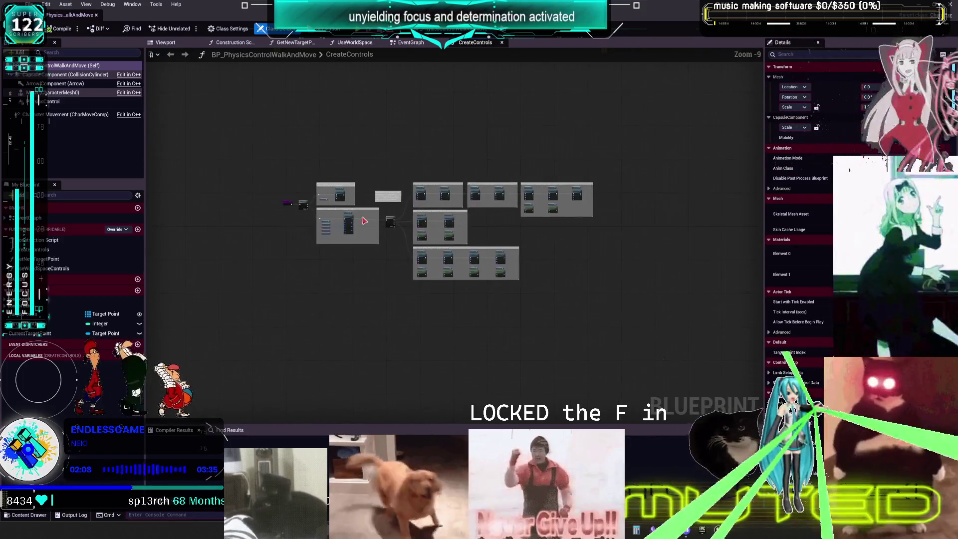
{"action": "scroll", "coordinate": [364, 220], "scroll_direction": "up", "scroll_amount": 8}
{"action": "left_click_drag", "start_coordinate": [478, 250], "coordinate": [279, 180]}
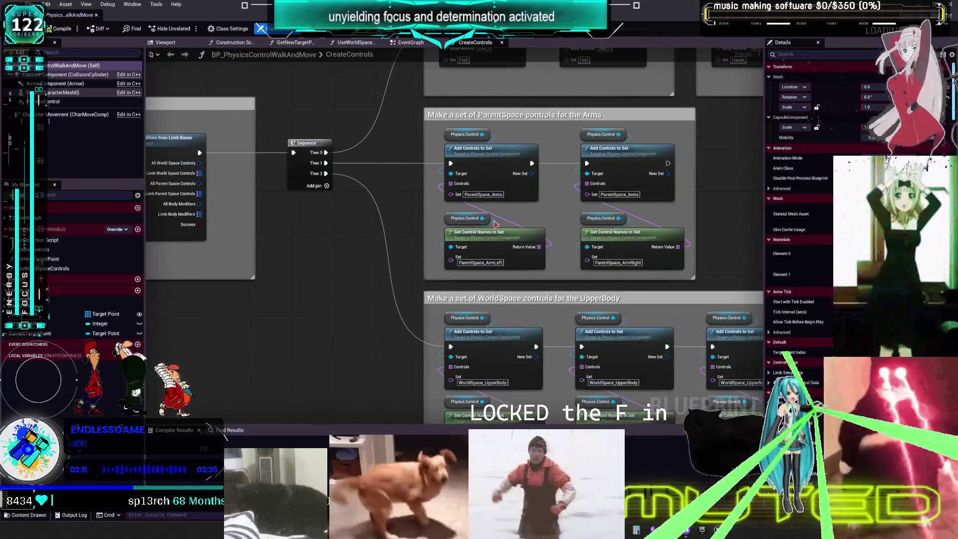
{"action": "mouse_move", "coordinate": [783, 280]}
{"action": "left_mouse_down"}
{"action": "mouse_move", "coordinate": [702, 209]}
{"action": "mouse_move", "coordinate": [577, 220]}
{"action": "left_mouse_up"}
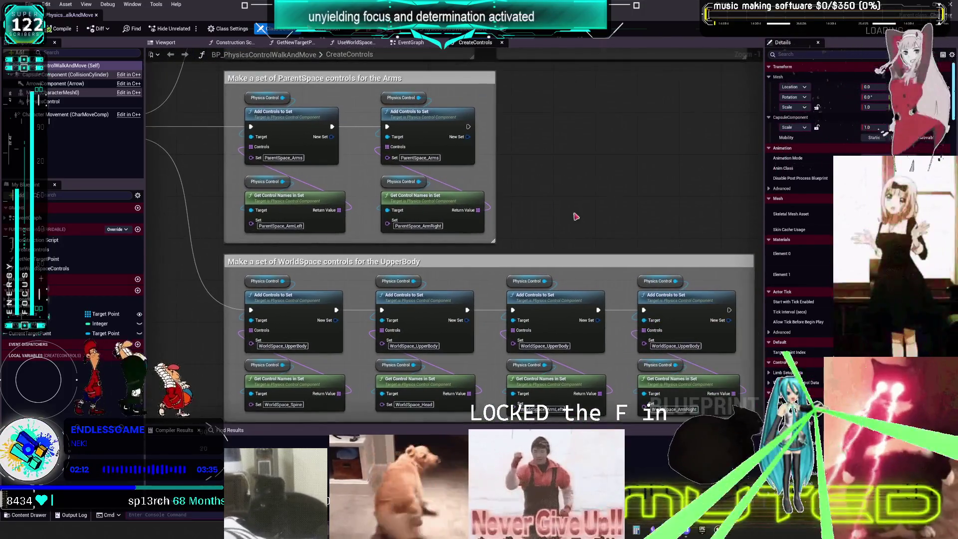
{"action": "scroll", "coordinate": [552, 154], "scroll_direction": "down", "scroll_amount": 2}
{"action": "left_click_drag", "start_coordinate": [552, 154], "coordinate": [536, 211]}
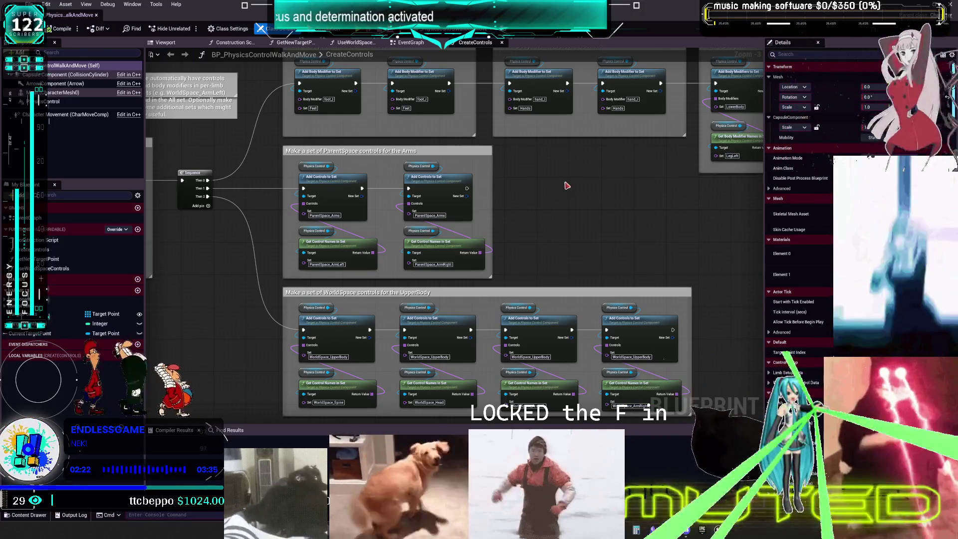
{"action": "scroll", "coordinate": [300, 175], "scroll_direction": "up", "scroll_amount": 4}
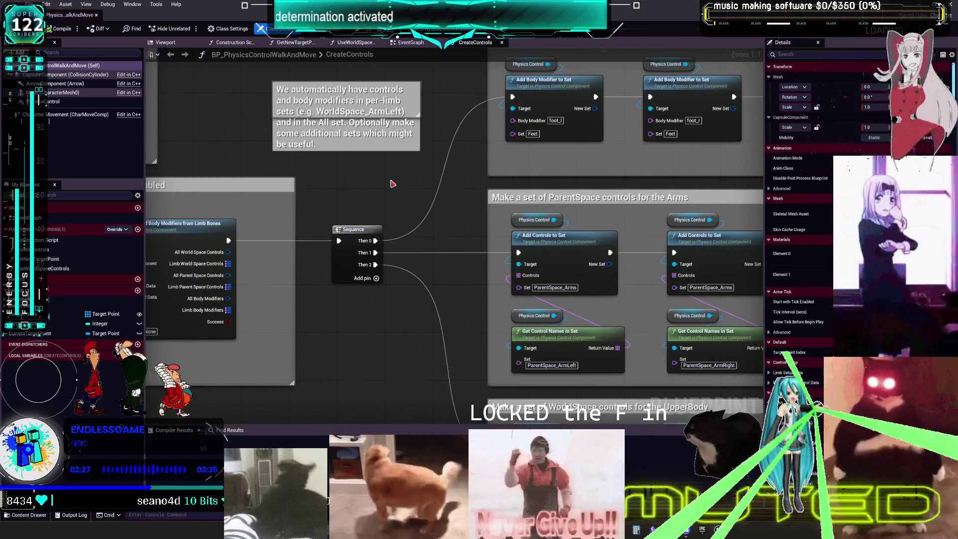
{"action": "mouse_move", "coordinate": [625, 263]}
{"action": "left_mouse_down"}
{"action": "mouse_move", "coordinate": [507, 134]}
{"action": "mouse_move", "coordinate": [409, 140]}
{"action": "left_mouse_up"}
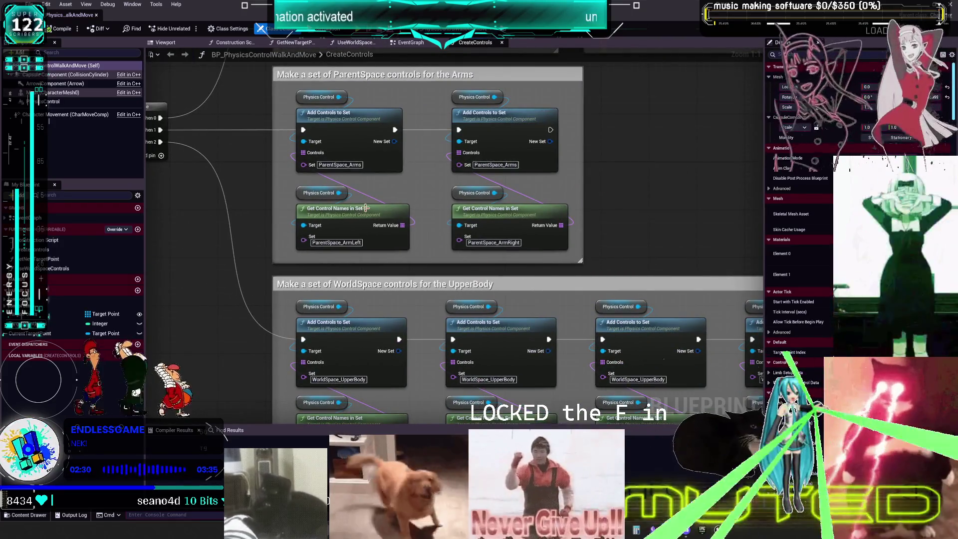
{"action": "scroll", "coordinate": [415, 218], "scroll_direction": "down", "scroll_amount": 2}
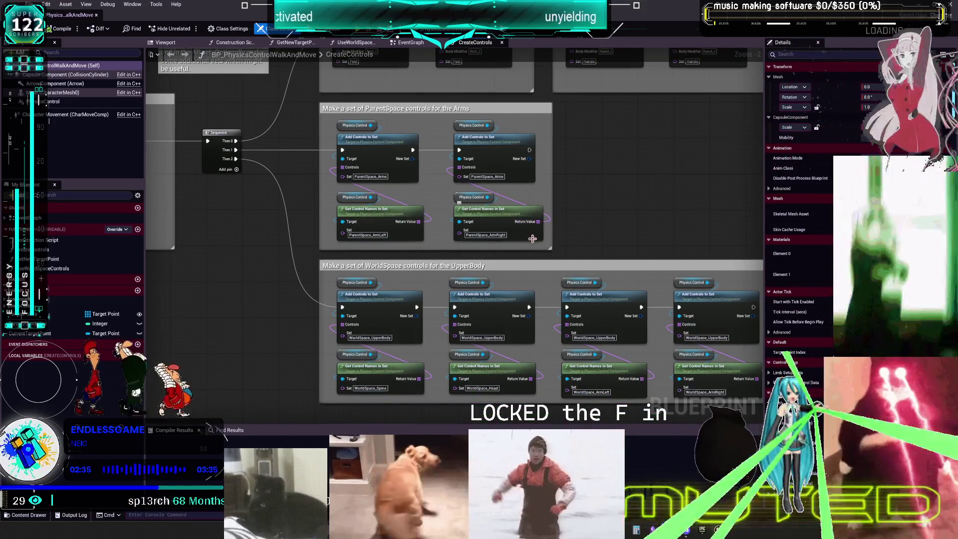
{"action": "scroll", "coordinate": [454, 197], "scroll_direction": "down", "scroll_amount": 3}
{"action": "left_click_drag", "start_coordinate": [454, 198], "coordinate": [680, 220]}
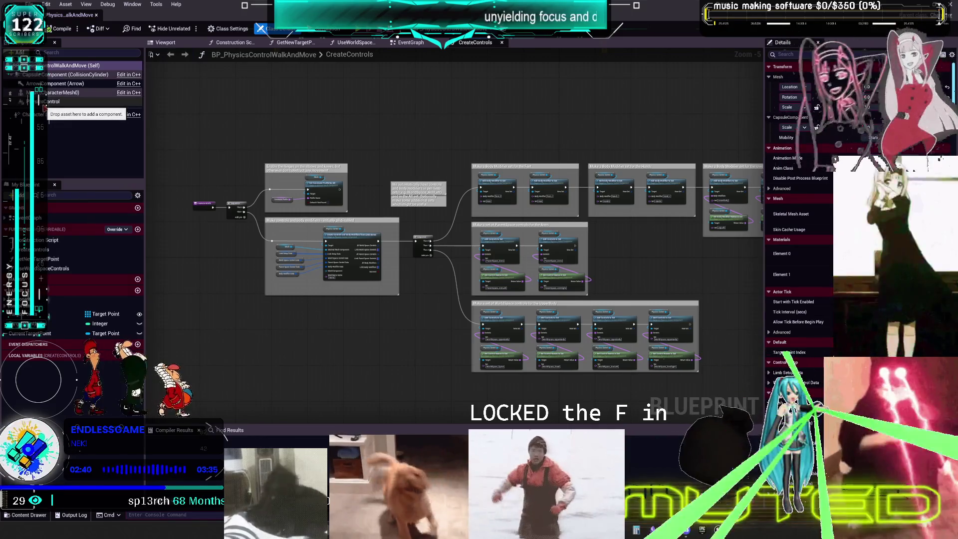
Check the Target Point and limb setup variables, then open the UseWorldSpaceControls function graph.
{"action": "left_click", "coordinate": [35, 314]}
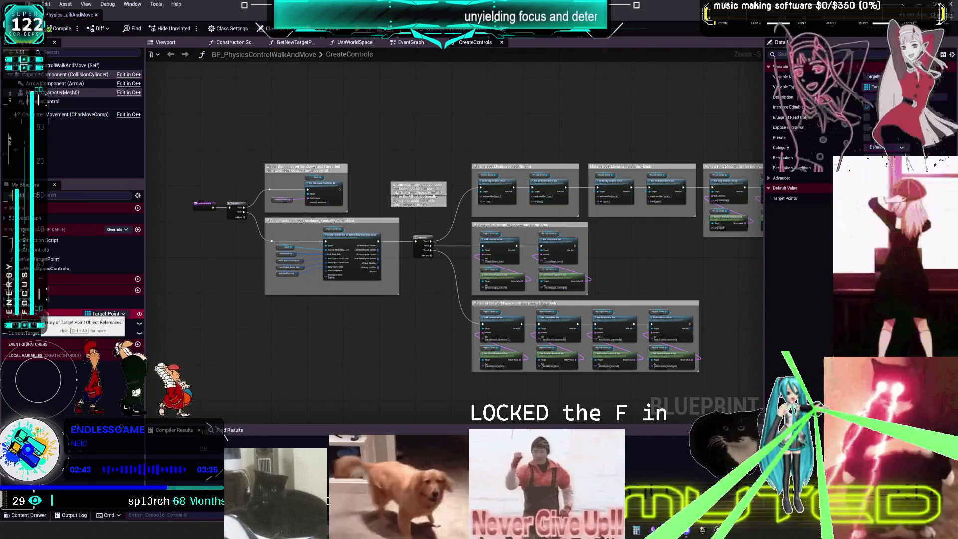
{"action": "scroll", "coordinate": [35, 314], "scroll_direction": "up", "scroll_amount": 3}
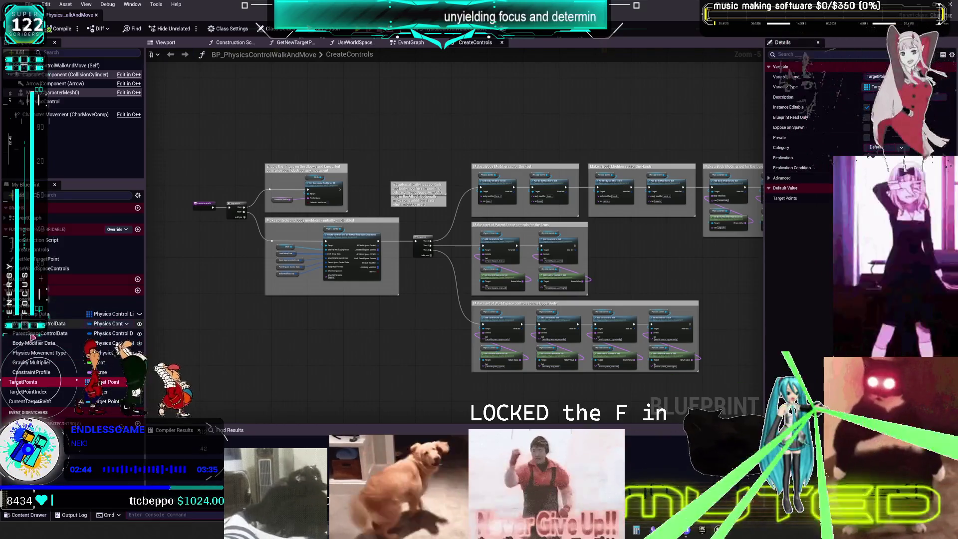
{"action": "left_click", "coordinate": [50, 323]}
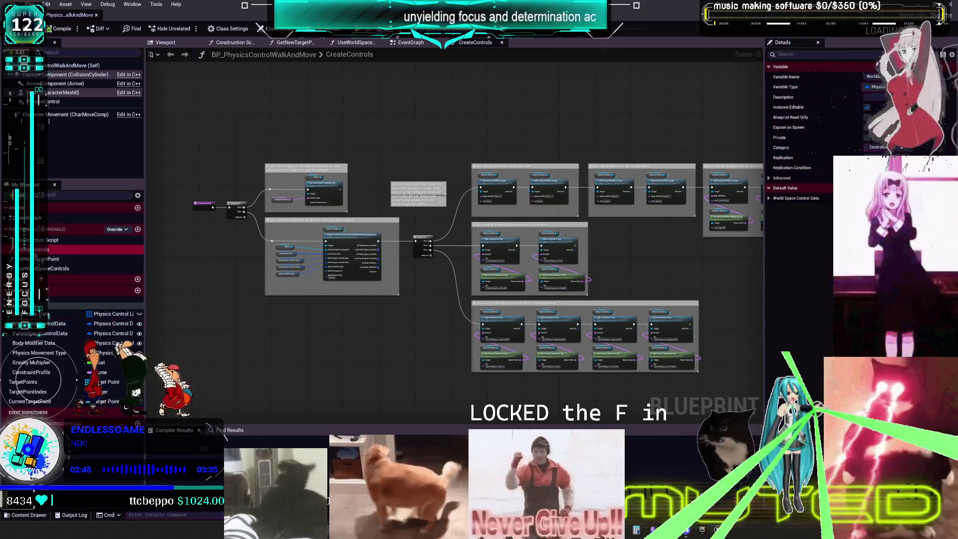
{"action": "left_click", "coordinate": [35, 249]}
{"action": "double_click", "coordinate": [46, 268]}
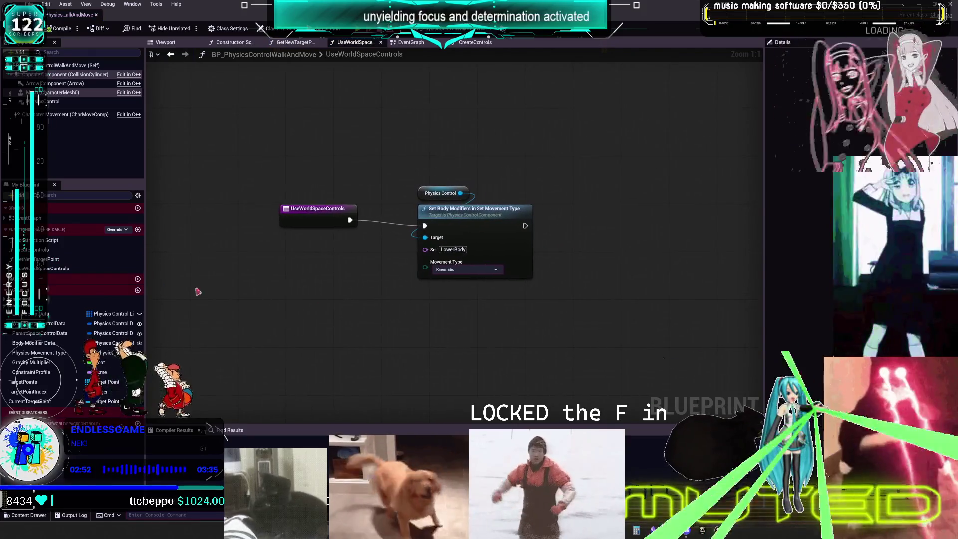
Browse the GetNewTargetPoint and CreateControls graphs, then reopen the UseWorldSpaceControls function.
{"action": "double_click", "coordinate": [54, 259]}
{"action": "double_click", "coordinate": [37, 250]}
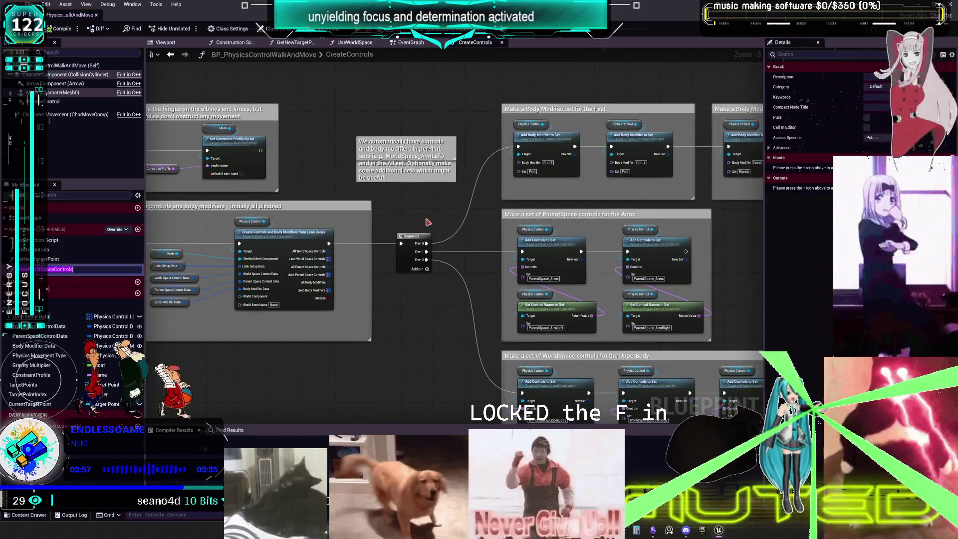
{"action": "mouse_move", "coordinate": [428, 214]}
{"action": "left_mouse_down"}
{"action": "mouse_move", "coordinate": [460, 220]}
{"action": "mouse_move", "coordinate": [515, 188]}
{"action": "mouse_move", "coordinate": [526, 118]}
{"action": "mouse_move", "coordinate": [754, 214]}
{"action": "mouse_move", "coordinate": [932, 226]}
{"action": "left_mouse_up"}
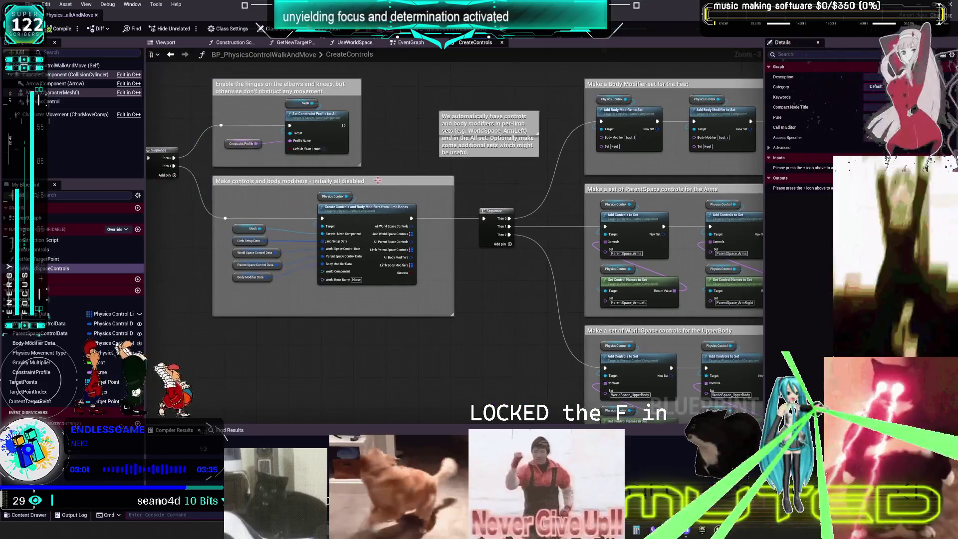
{"action": "double_click", "coordinate": [50, 269]}
Find references to UseWorldSpaceControls and jump to its BeginPlay call in the EventGraph.
{"action": "right_click", "coordinate": [50, 269]}
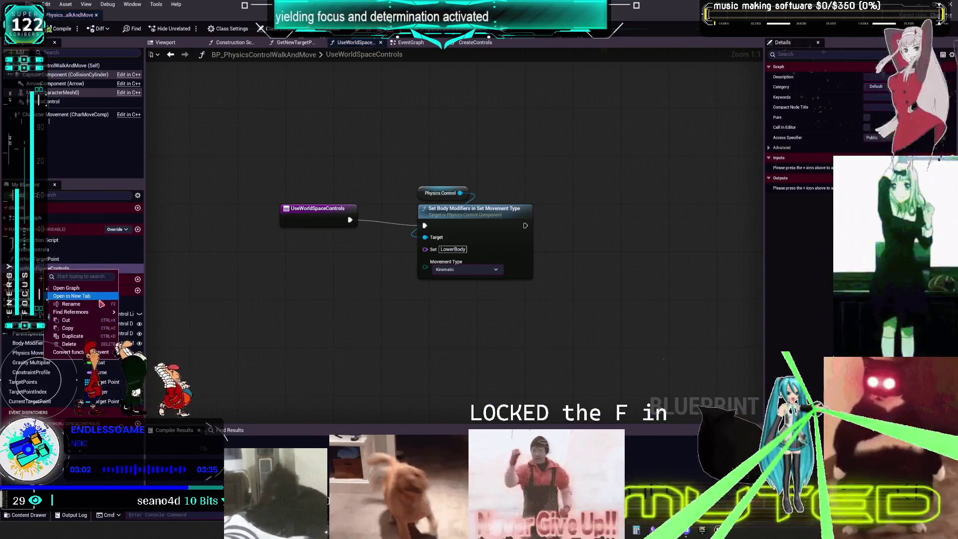
{"action": "mouse_move", "coordinate": [97, 315]}
{"action": "left_click", "coordinate": [138, 315]}
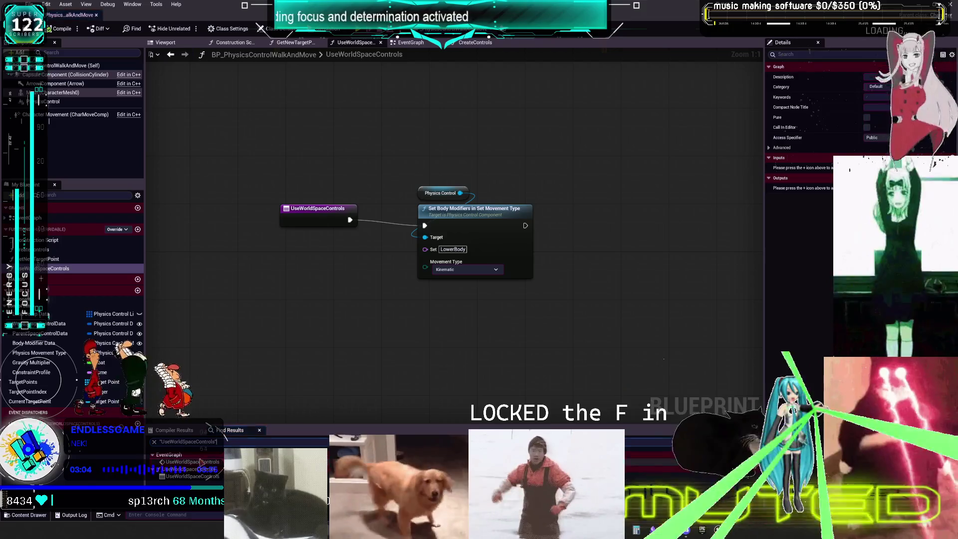
{"action": "double_click", "coordinate": [200, 468]}
{"action": "scroll", "coordinate": [361, 287], "scroll_direction": "down", "scroll_amount": 1}
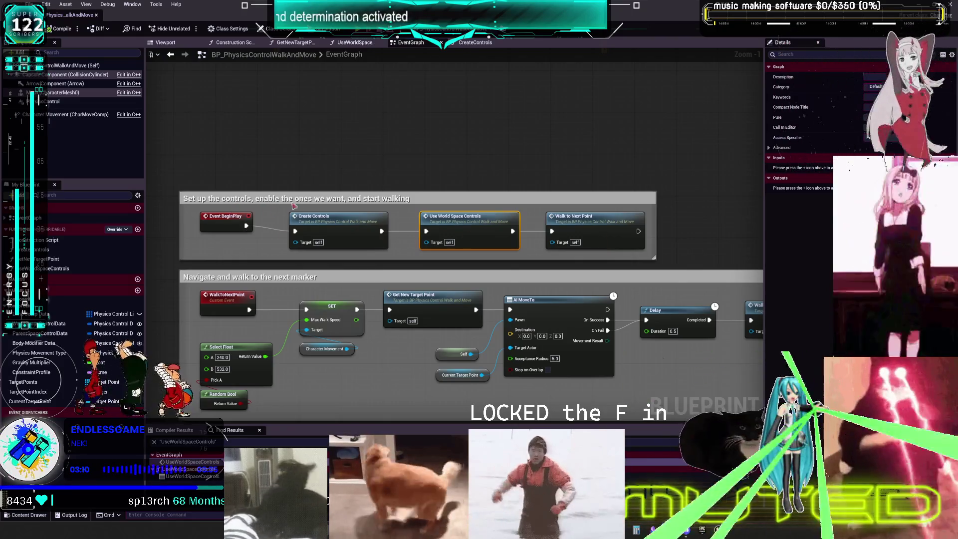
{"action": "left_click_drag", "start_coordinate": [459, 187], "coordinate": [462, 145]}
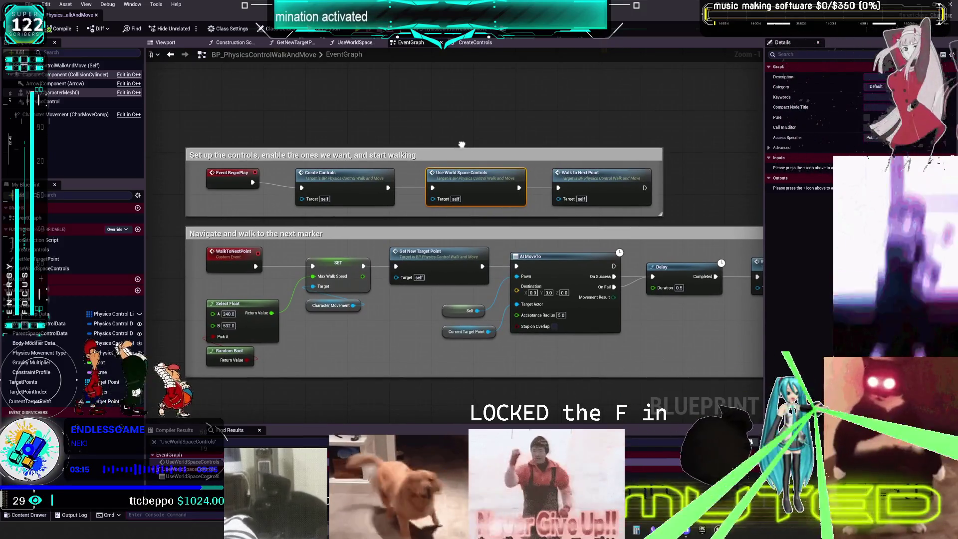
{"action": "scroll", "coordinate": [462, 144], "scroll_direction": "down", "scroll_amount": 2}
{"action": "scroll", "coordinate": [475, 129], "scroll_direction": "up", "scroll_amount": 2}
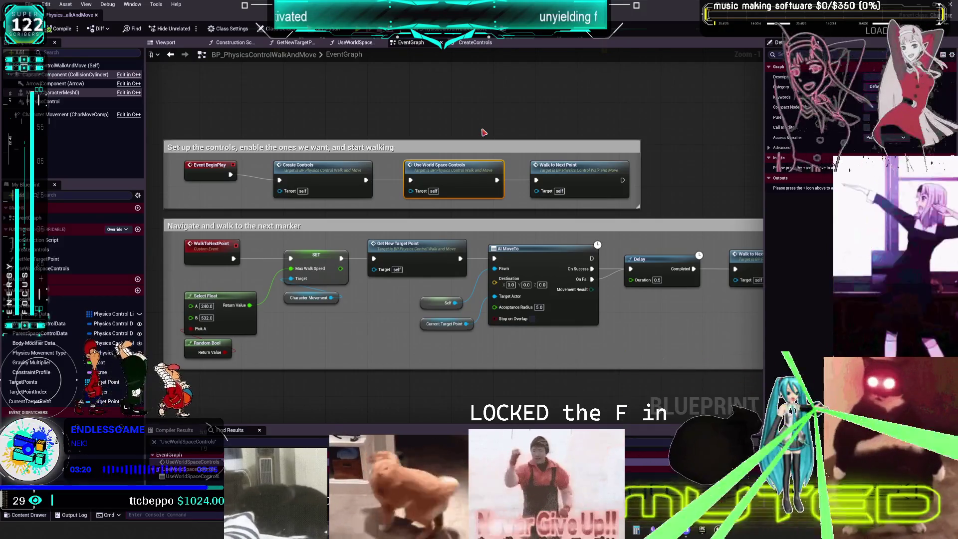
{"action": "left_click", "coordinate": [75, 92]}
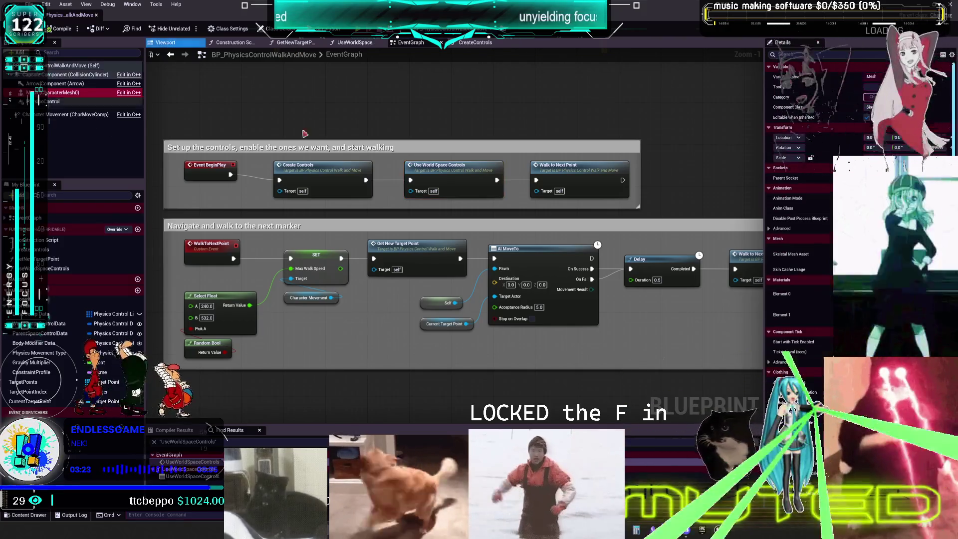
Expand the character mesh's Collision Presets and scroll through its physics and collision details.
{"action": "scroll", "coordinate": [798, 225], "scroll_direction": "down", "scroll_amount": 10}
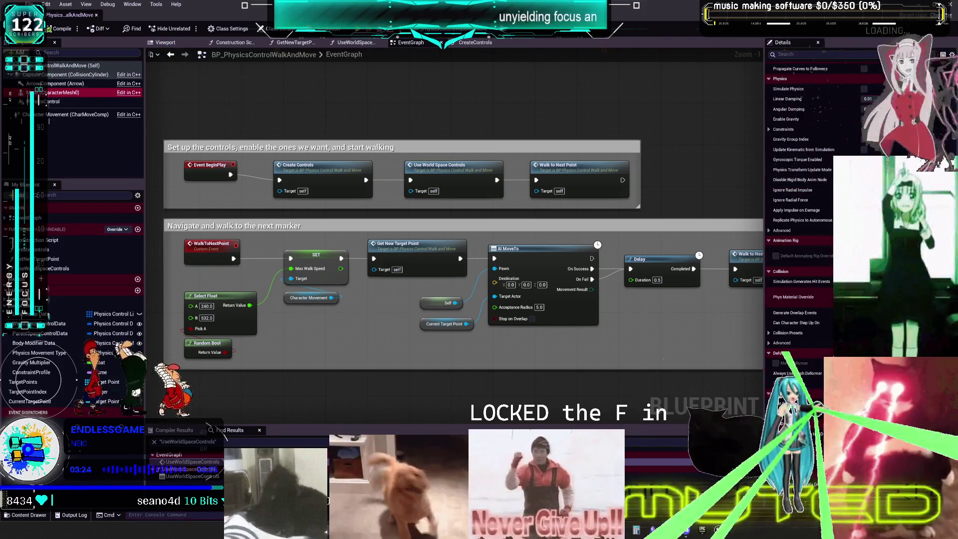
{"action": "scroll", "coordinate": [798, 199], "scroll_direction": "down", "scroll_amount": 5}
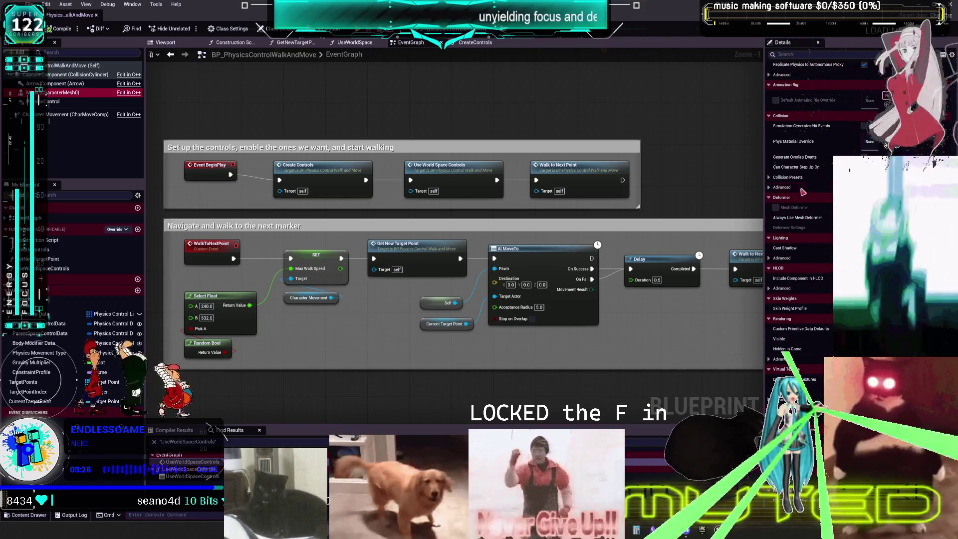
{"action": "left_click", "coordinate": [770, 178]}
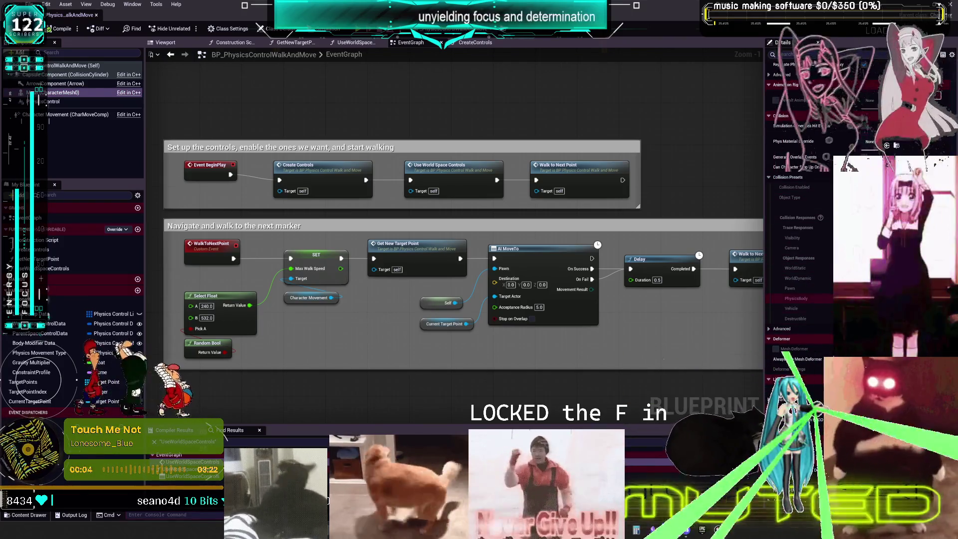
{"action": "scroll", "coordinate": [788, 339], "scroll_direction": "down", "scroll_amount": 2}
{"action": "scroll", "coordinate": [817, 355], "scroll_direction": "up", "scroll_amount": 10}
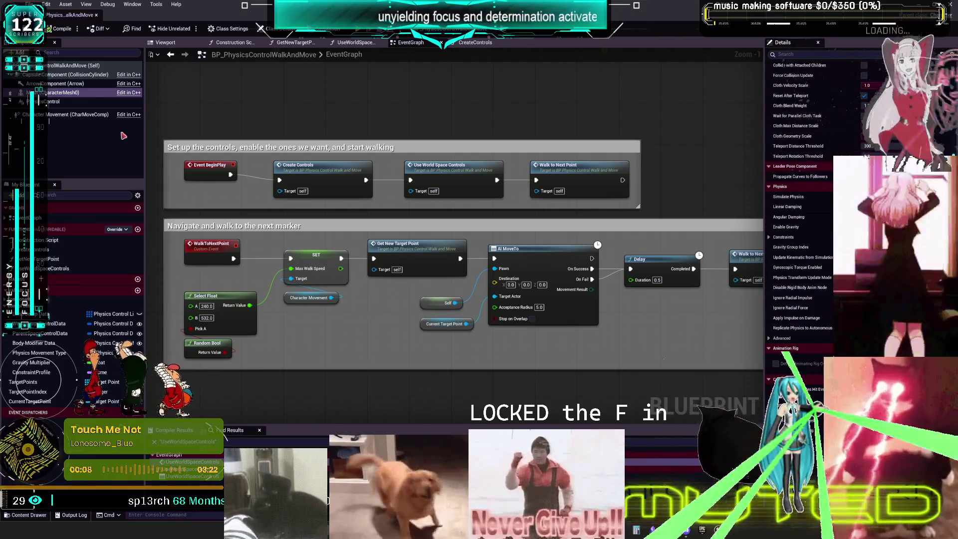
{"action": "scroll", "coordinate": [830, 231], "scroll_direction": "up", "scroll_amount": 7}
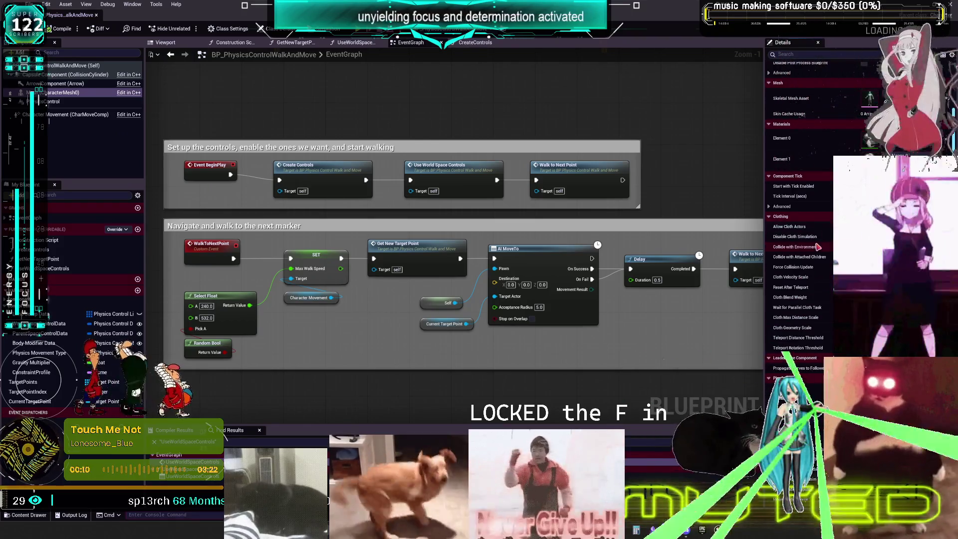
{"action": "scroll", "coordinate": [819, 250], "scroll_direction": "down", "scroll_amount": 3}
{"action": "scroll", "coordinate": [803, 284], "scroll_direction": "down", "scroll_amount": 9}
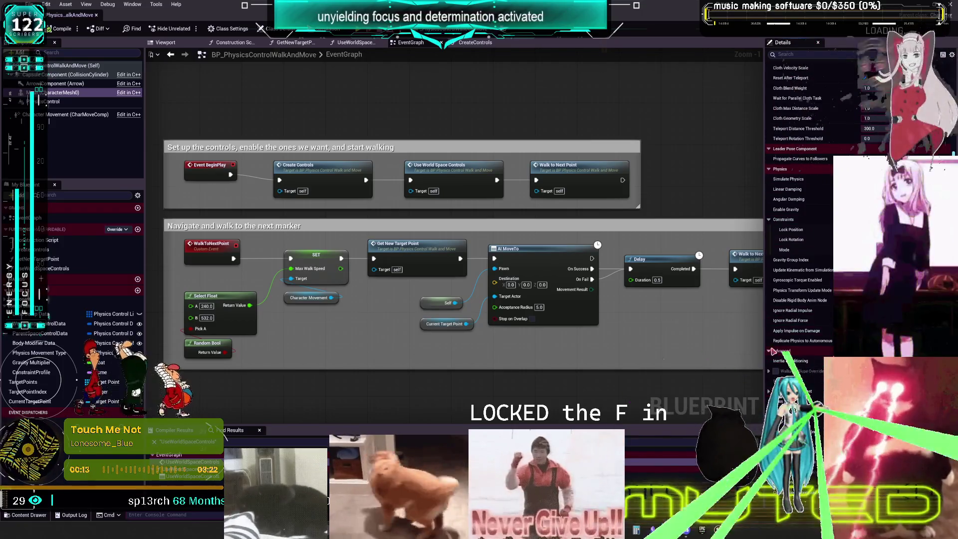
{"action": "scroll", "coordinate": [781, 342], "scroll_direction": "down", "scroll_amount": 13}
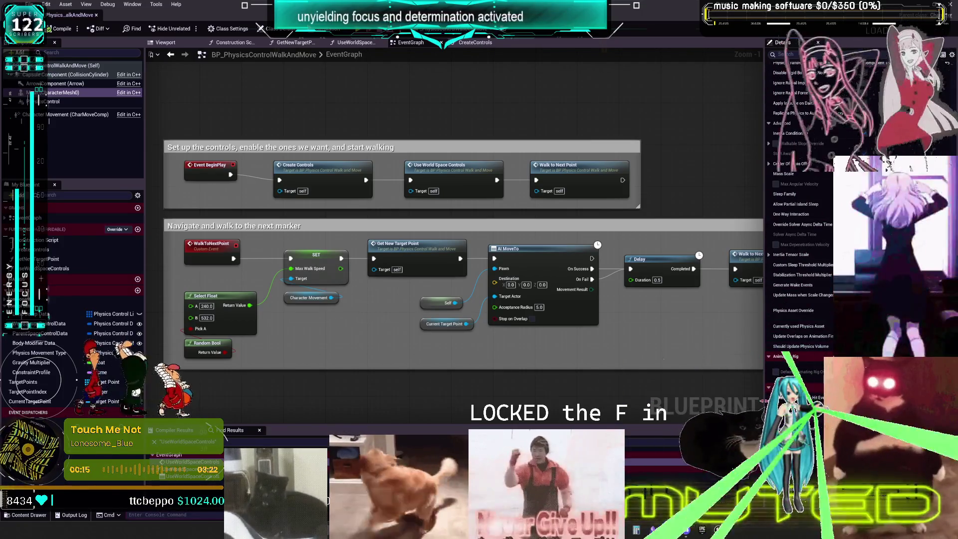
{"action": "scroll", "coordinate": [801, 341], "scroll_direction": "down", "scroll_amount": 15}
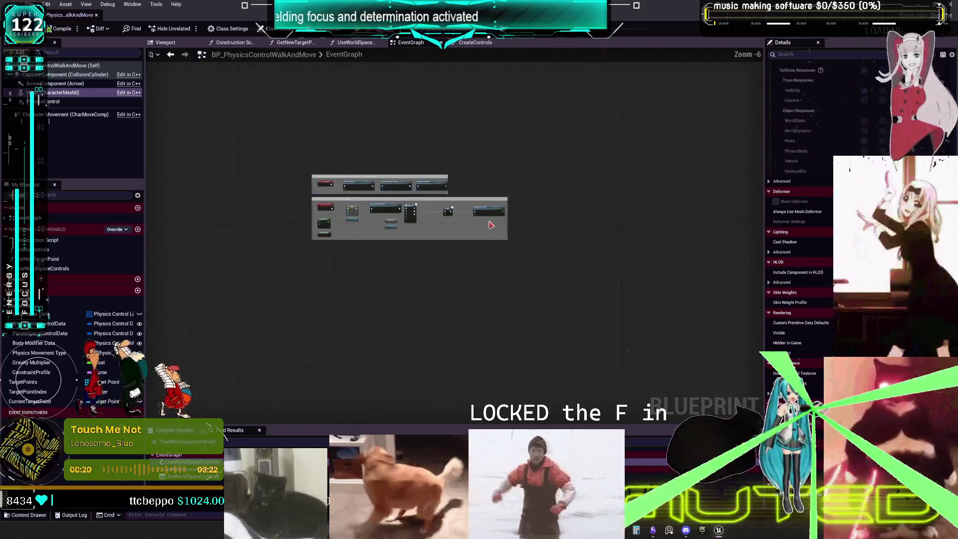
{"action": "left_click_drag", "start_coordinate": [531, 177], "coordinate": [416, 185]}
{"action": "scroll", "coordinate": [416, 185], "scroll_direction": "down", "scroll_amount": 2}
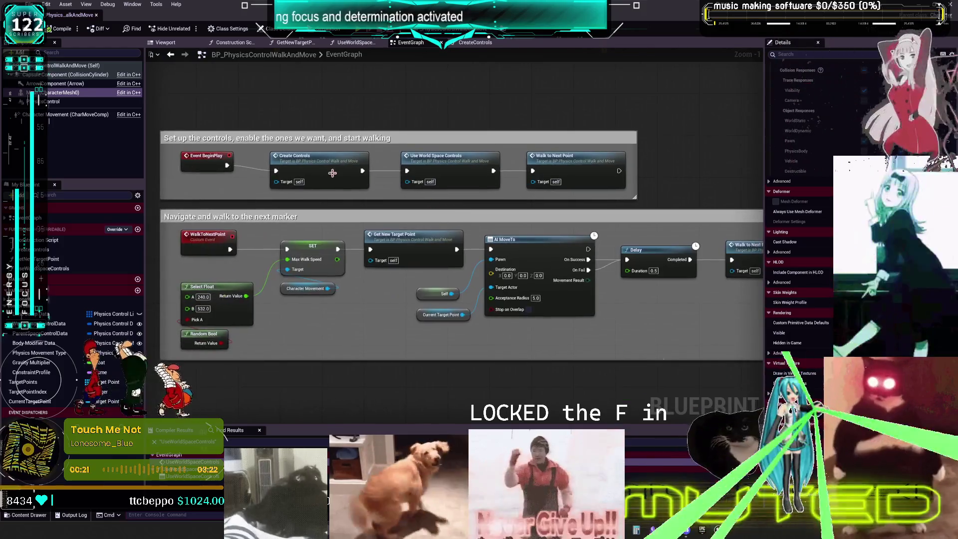
In the CreateControls graph, inspect the Constraint Profile and Set Constraint Profile for All nodes.
{"action": "double_click", "coordinate": [388, 167]}
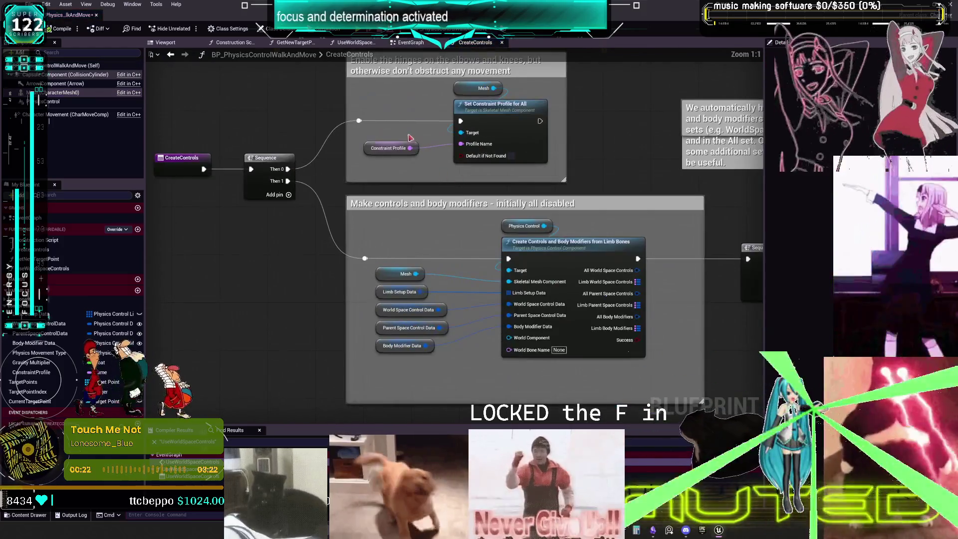
{"action": "left_click", "coordinate": [391, 148]}
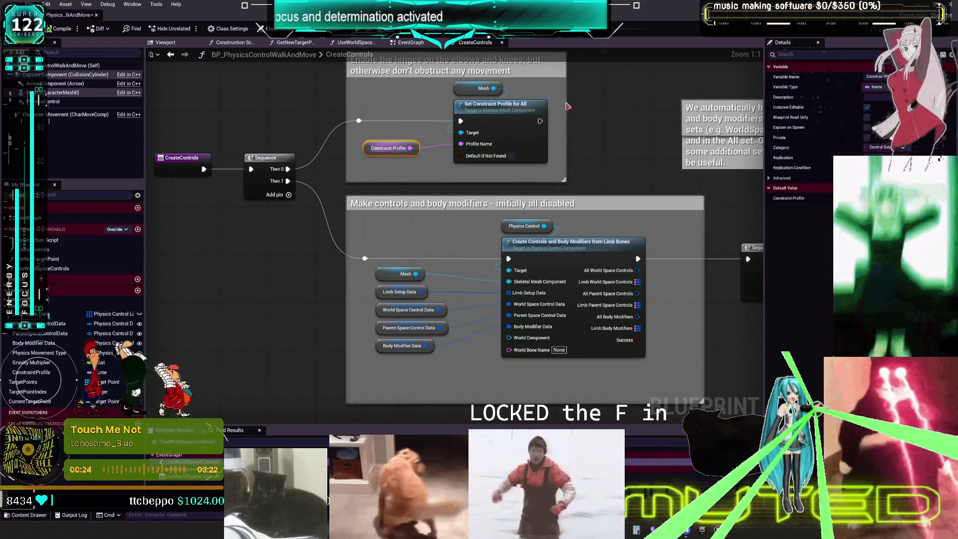
{"action": "left_click", "coordinate": [577, 172]}
{"action": "left_click", "coordinate": [513, 122]}
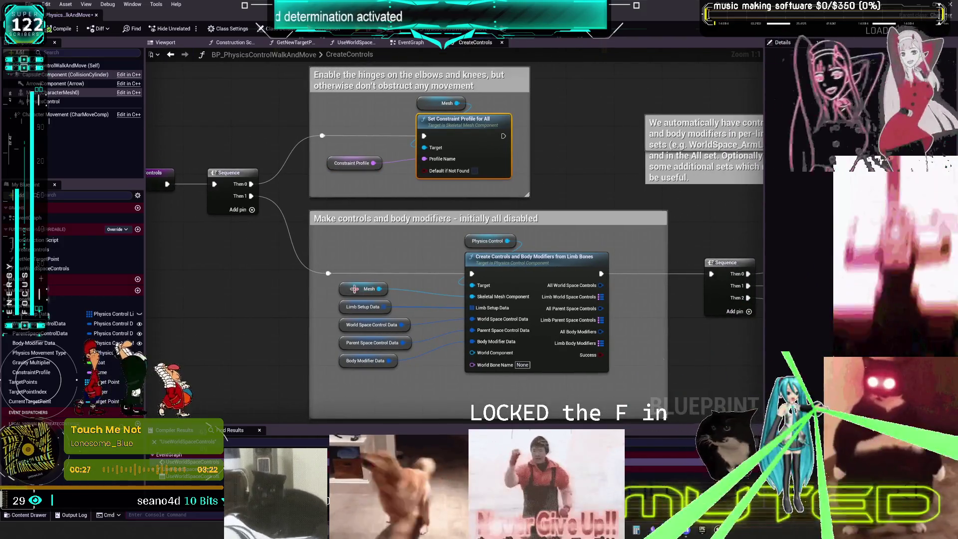
Review the defaults of Mesh, Limb Setup Data, World/Parent Space Control Data and Body Modifier Data.
{"action": "left_click", "coordinate": [339, 274]}
{"action": "left_click", "coordinate": [322, 293]}
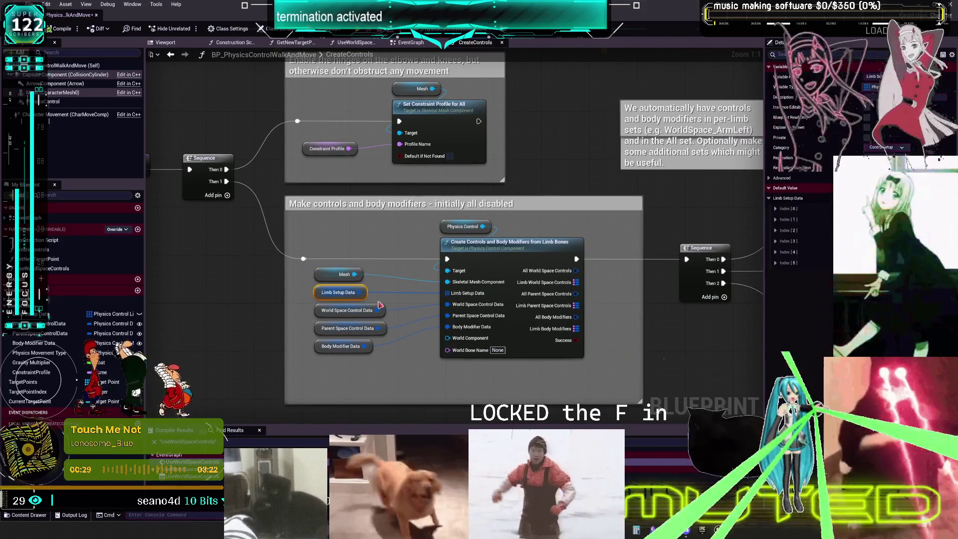
{"action": "left_click", "coordinate": [769, 198]}
{"action": "left_click", "coordinate": [769, 198], "text": "shift"}
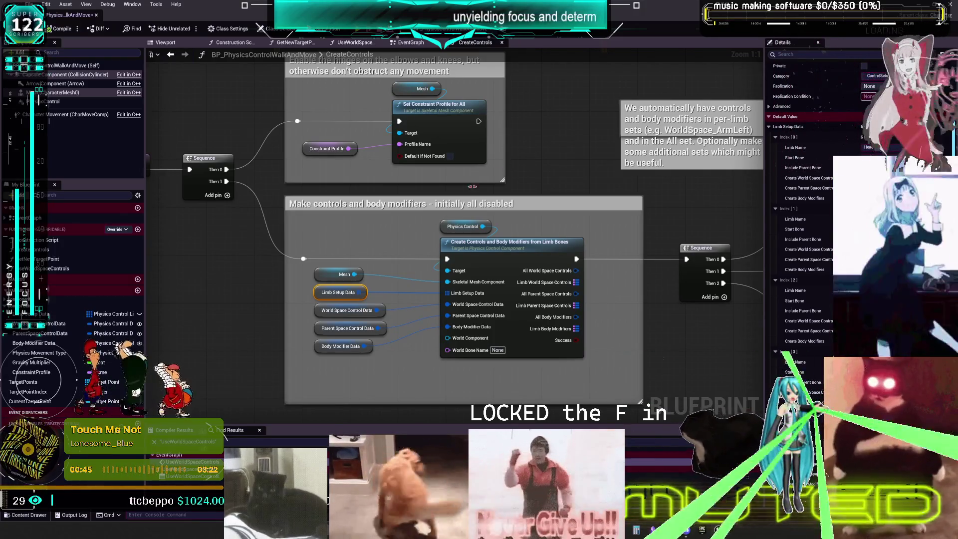
{"action": "left_click", "coordinate": [320, 312]}
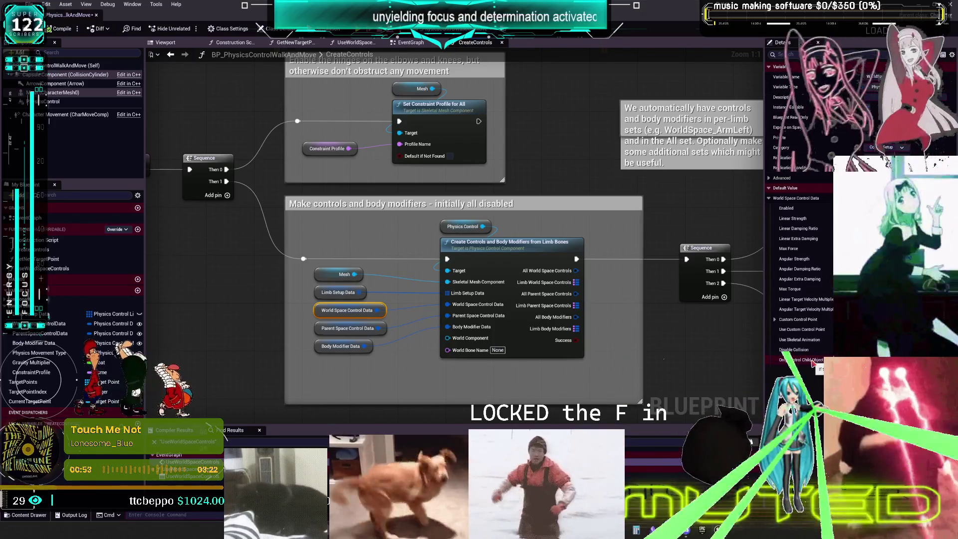
{"action": "left_click", "coordinate": [319, 330]}
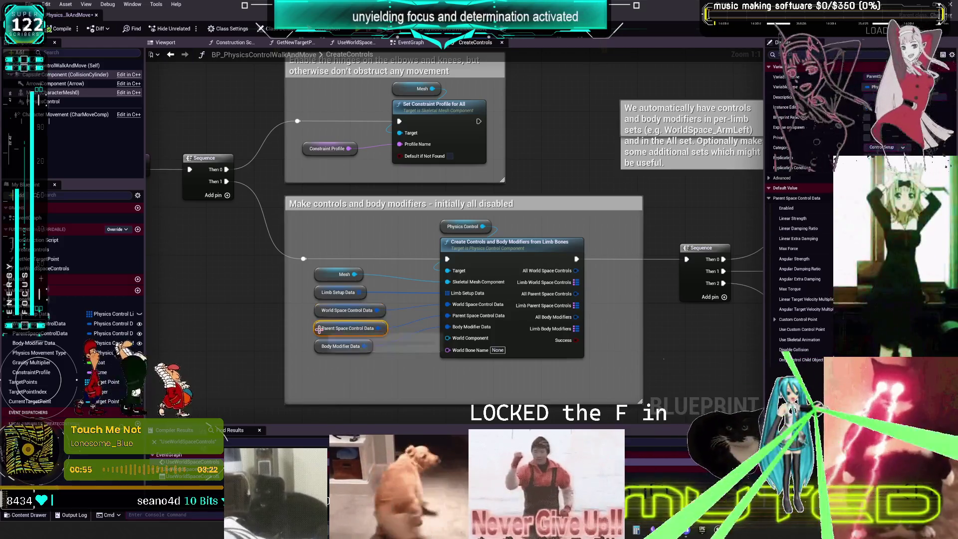
{"action": "left_click", "coordinate": [316, 348]}
{"action": "scroll", "coordinate": [570, 340], "scroll_direction": "down", "scroll_amount": 4}
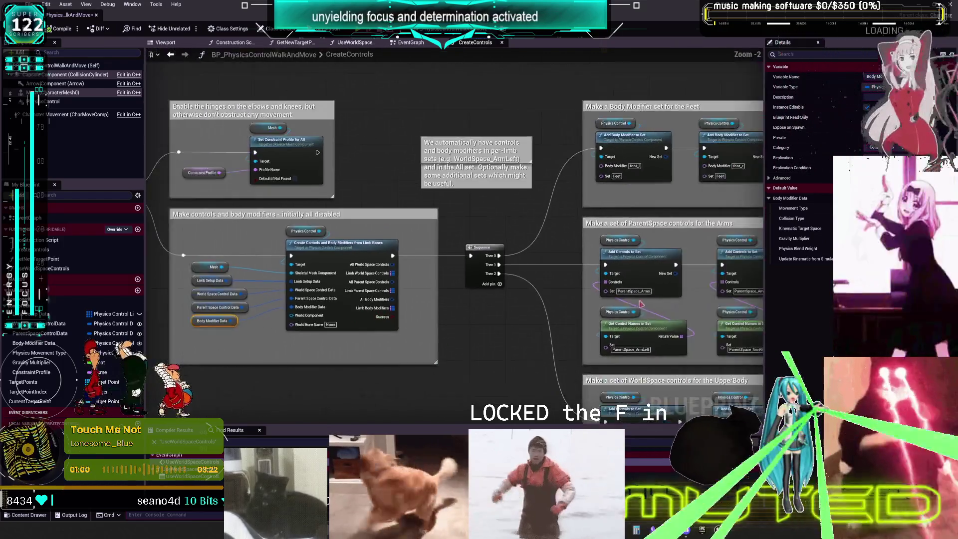
Pan the CreateControls graph across the Sequence, Hands, lower body, ParentSpace Arms and WorldSpace UpperBody groups.
{"action": "scroll", "coordinate": [268, 332], "scroll_direction": "up", "scroll_amount": 4}
{"action": "scroll", "coordinate": [269, 333], "scroll_direction": "down", "scroll_amount": 5}
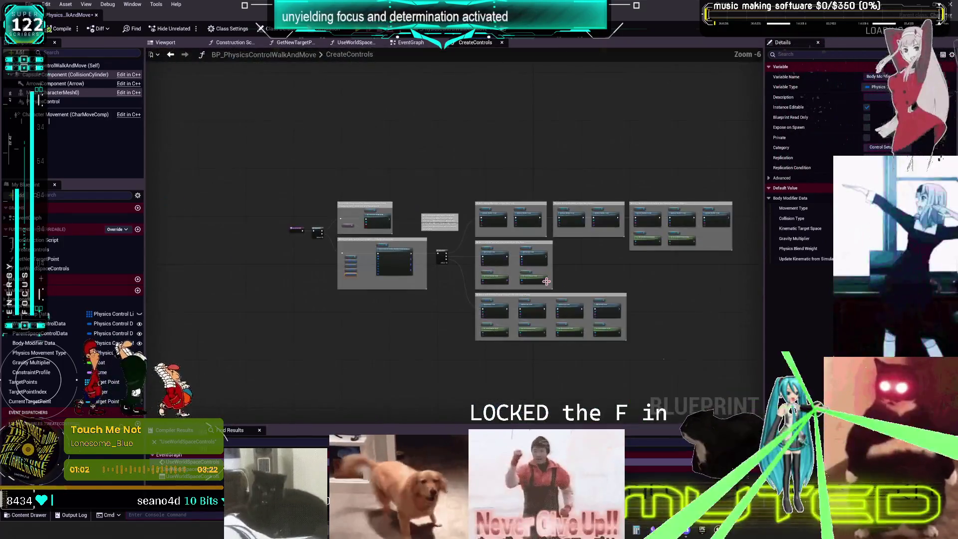
{"action": "scroll", "coordinate": [428, 270], "scroll_direction": "up", "scroll_amount": 5}
{"action": "mouse_move", "coordinate": [427, 270]}
{"action": "left_mouse_down"}
{"action": "mouse_move", "coordinate": [500, 238]}
{"action": "mouse_move", "coordinate": [398, 250]}
{"action": "mouse_move", "coordinate": [292, 199]}
{"action": "mouse_move", "coordinate": [253, 200]}
{"action": "left_mouse_up"}
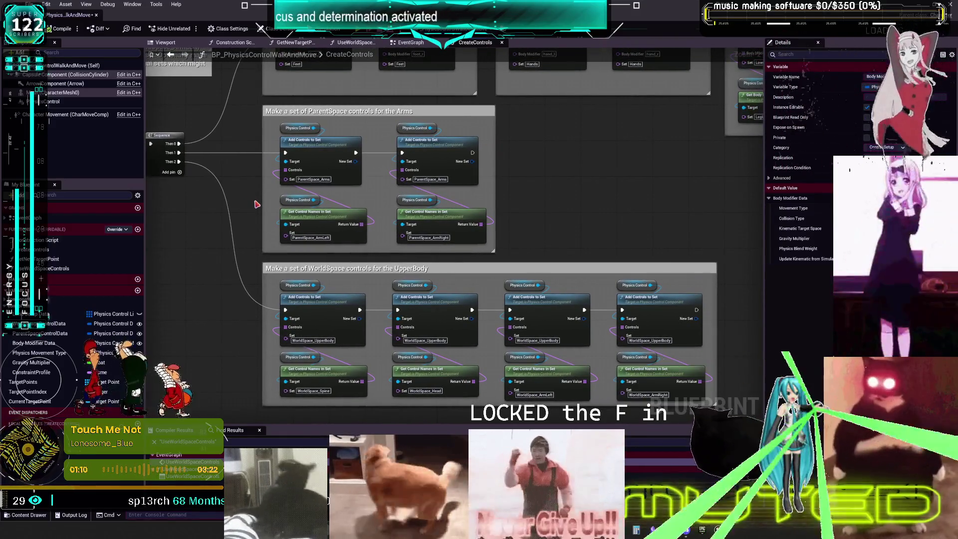
{"action": "mouse_move", "coordinate": [731, 145]}
{"action": "left_mouse_down"}
{"action": "mouse_move", "coordinate": [731, 210]}
{"action": "mouse_move", "coordinate": [372, 227]}
{"action": "mouse_move", "coordinate": [458, 245]}
{"action": "left_mouse_up"}
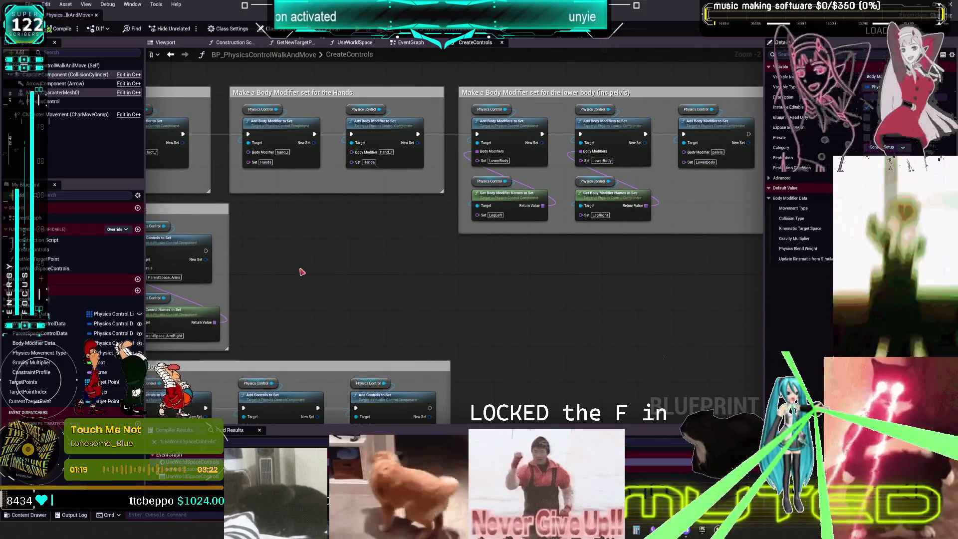
{"action": "scroll", "coordinate": [490, 267], "scroll_direction": "down", "scroll_amount": 2}
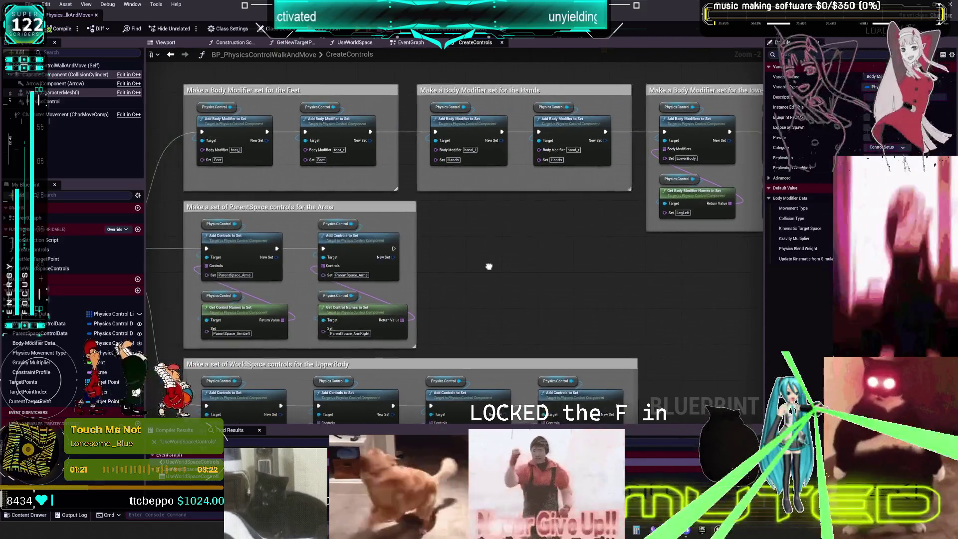
{"action": "scroll", "coordinate": [549, 225], "scroll_direction": "up", "scroll_amount": 2}
{"action": "left_click_drag", "start_coordinate": [577, 242], "coordinate": [614, 168]}
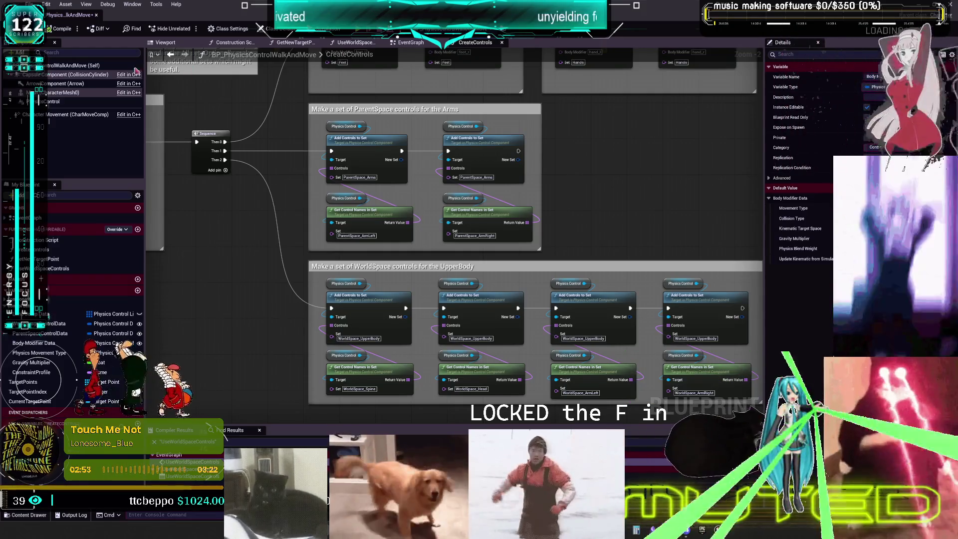
Show the PhysicsControl component's advanced Rendering settings, then return to the level editor.
{"action": "left_click", "coordinate": [66, 103]}
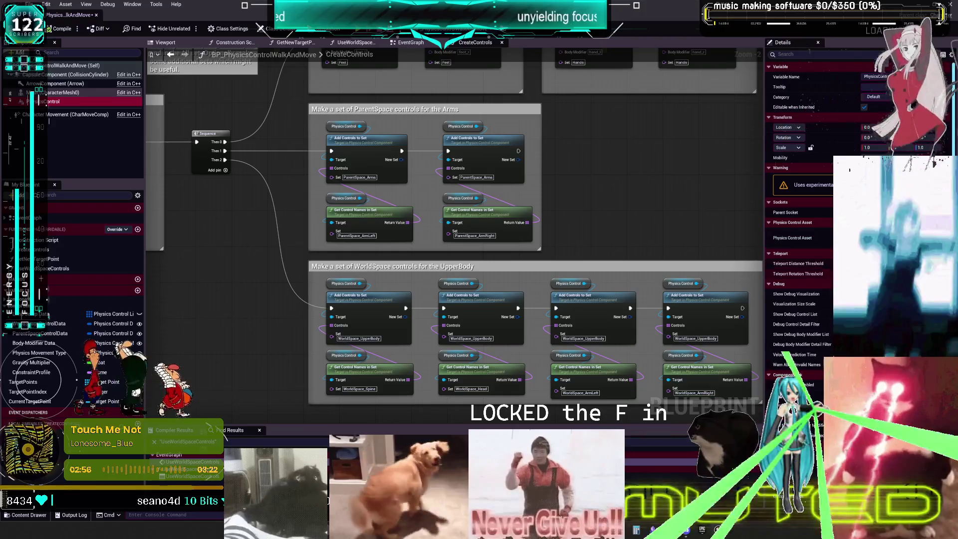
{"action": "scroll", "coordinate": [829, 229], "scroll_direction": "down", "scroll_amount": 5}
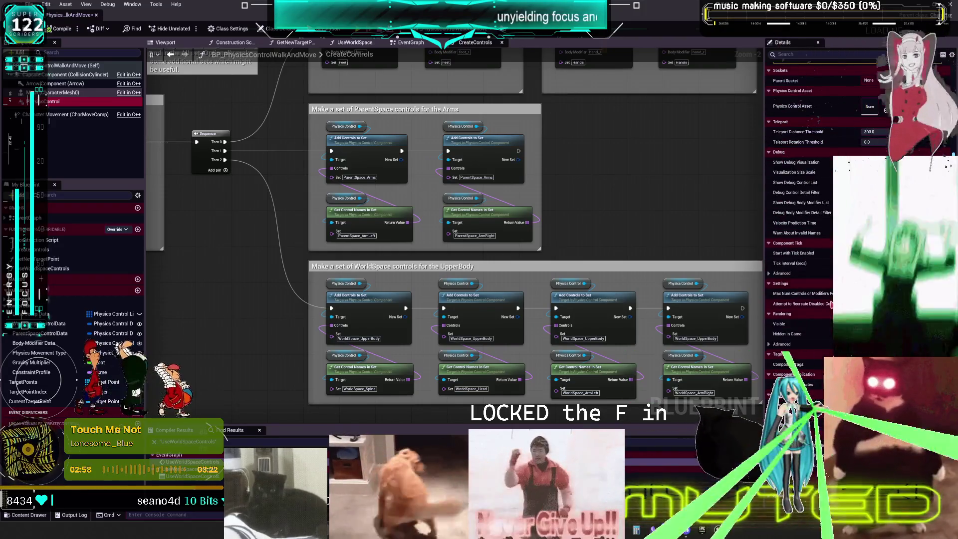
{"action": "left_click", "coordinate": [771, 323]}
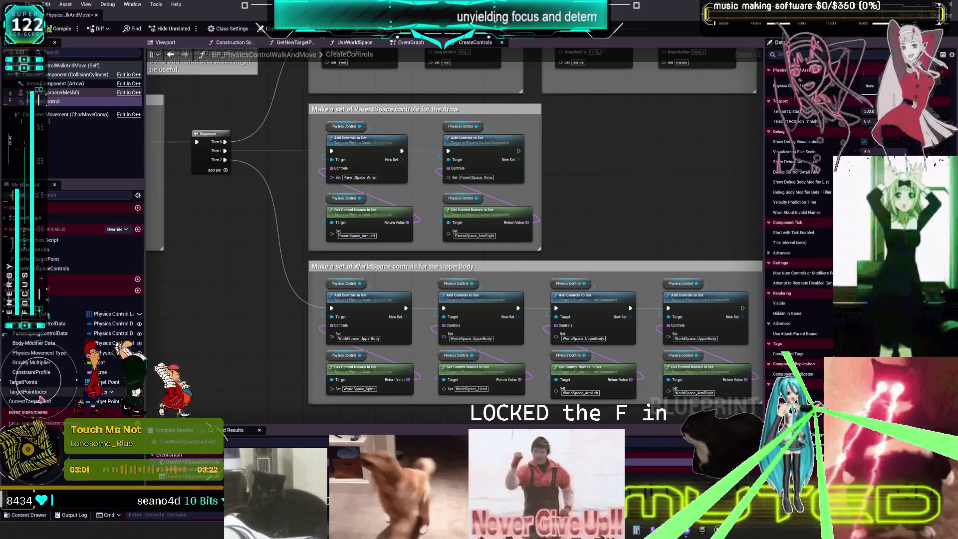
{"action": "key", "text": "alt+Tab"}
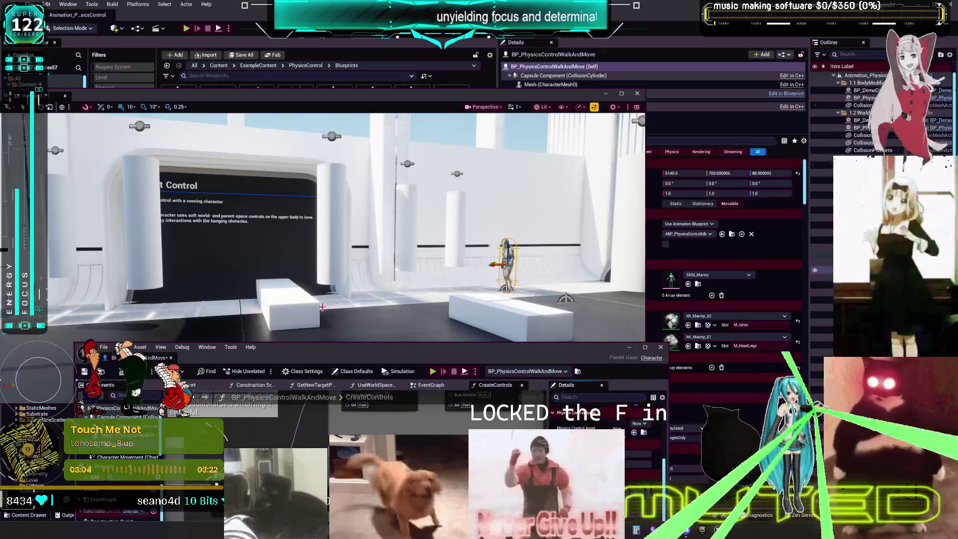
Fly to the Soft Control sign, select the cylinder beside it, then close the level view.
{"action": "scroll", "coordinate": [347, 258], "scroll_direction": "up", "scroll_amount": 10}
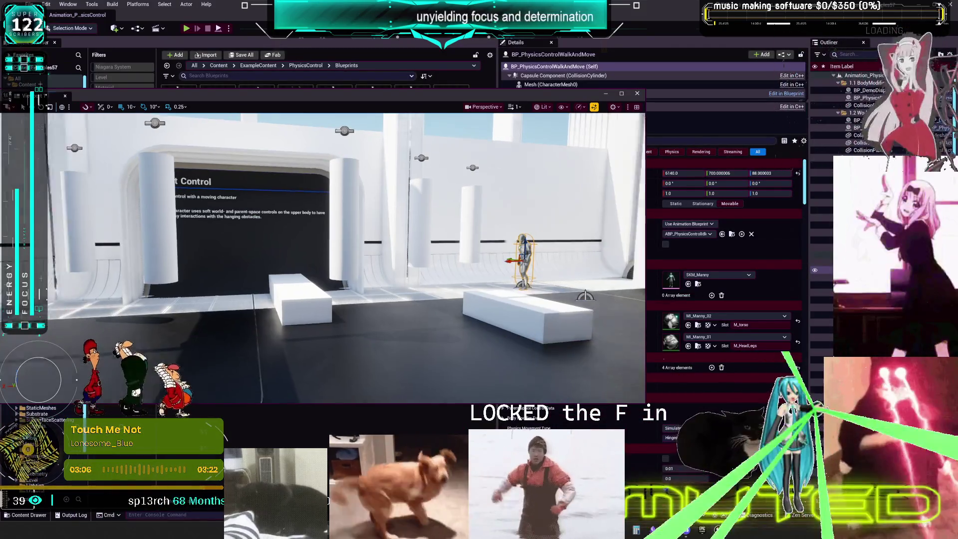
{"action": "scroll", "coordinate": [354, 257], "scroll_direction": "up", "scroll_amount": 4}
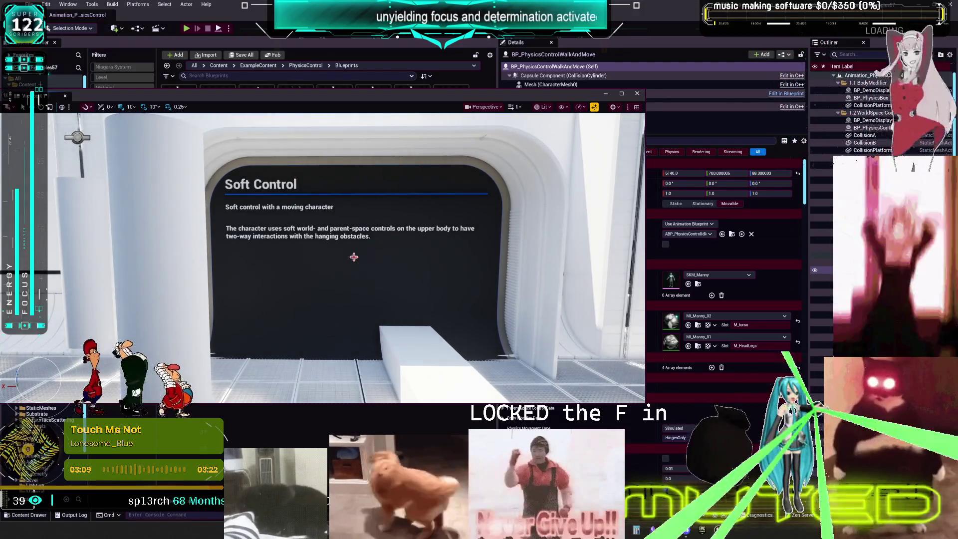
{"action": "left_click_drag", "start_coordinate": [325, 248], "coordinate": [329, 272]}
{"action": "left_click", "coordinate": [198, 159]}
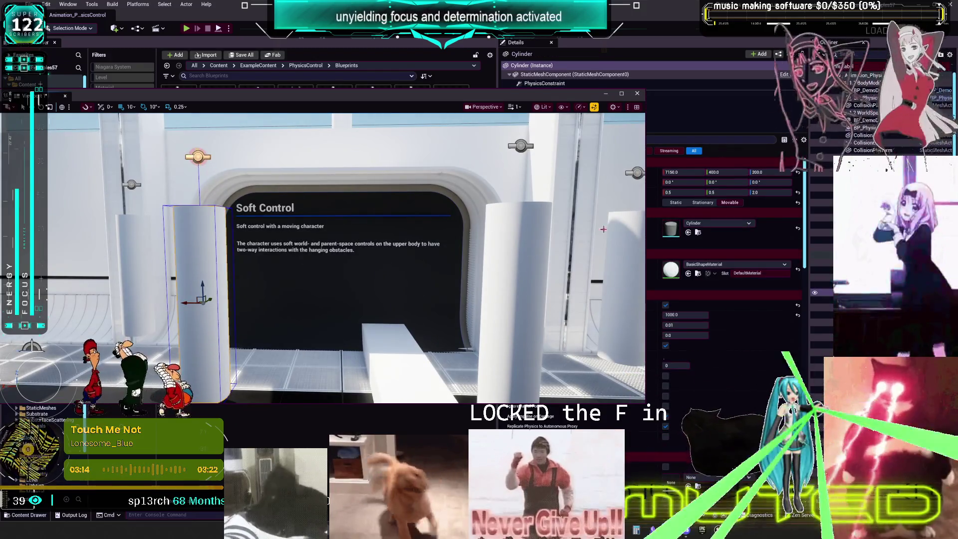
{"action": "mouse_move", "coordinate": [393, 233]}
{"action": "left_mouse_down"}
{"action": "mouse_move", "coordinate": [399, 264]}
{"action": "mouse_move", "coordinate": [399, 228]}
{"action": "left_mouse_up"}
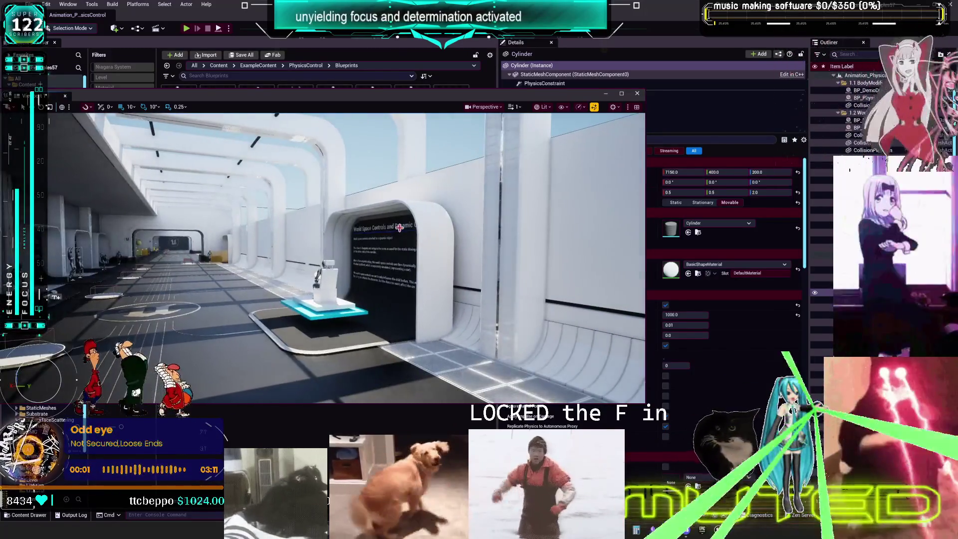
{"action": "left_click", "coordinate": [638, 94]}
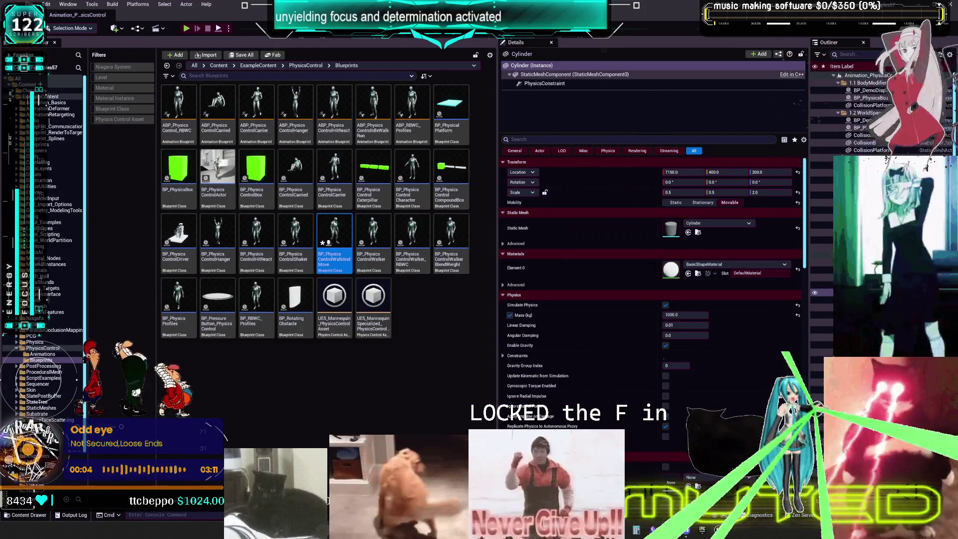
Start migrating the PhysicsControl folder and accept the report of assets to migrate.
{"action": "left_click", "coordinate": [43, 348]}
{"action": "right_click", "coordinate": [43, 348]}
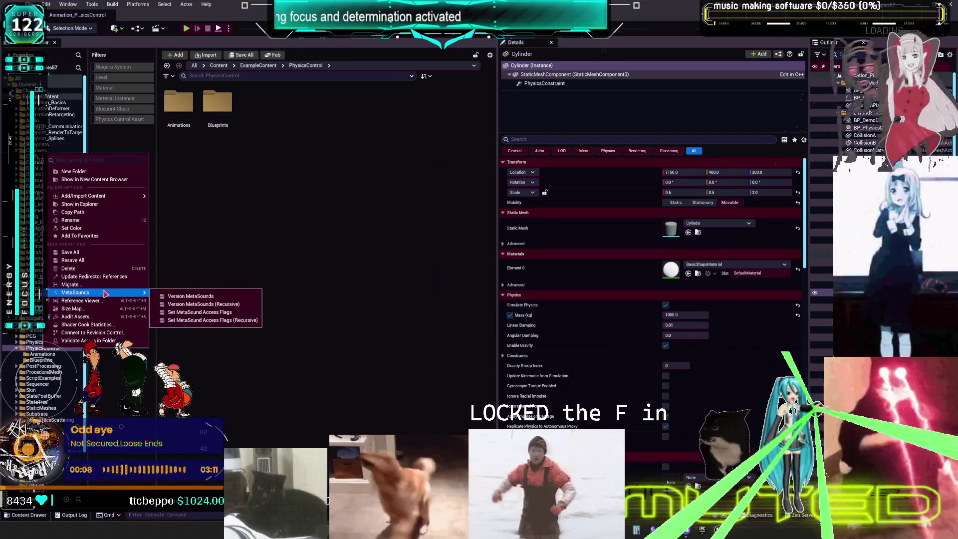
{"action": "left_click", "coordinate": [102, 288]}
{"action": "left_click", "coordinate": [503, 352]}
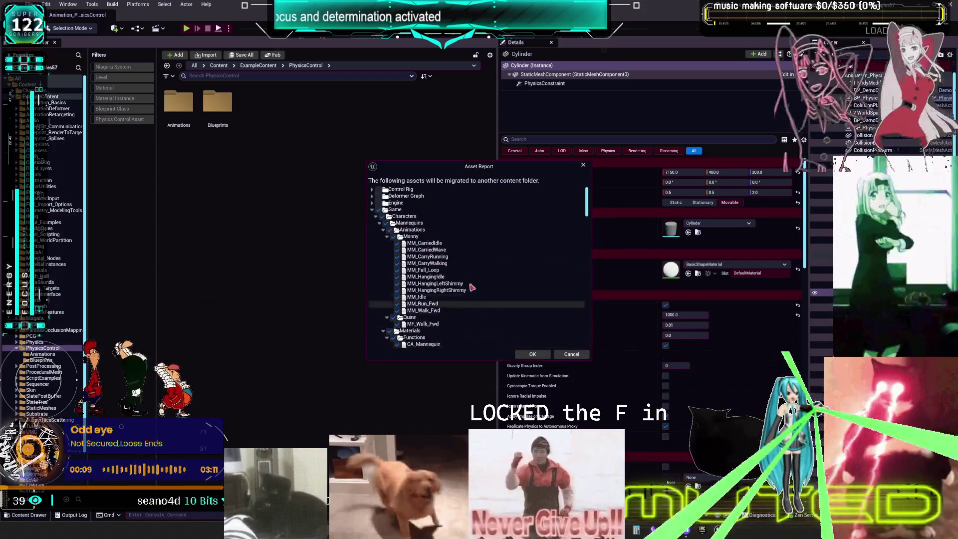
{"action": "left_click", "coordinate": [378, 223]}
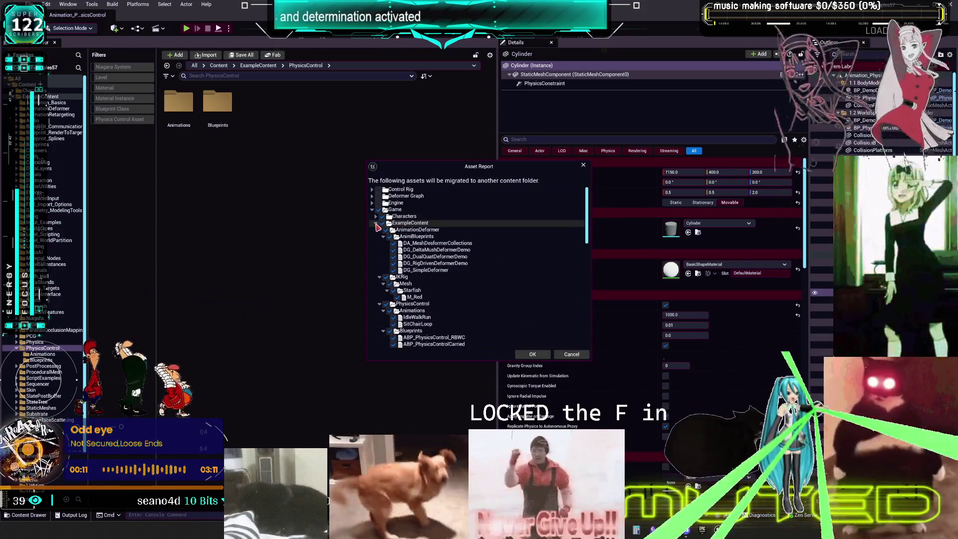
{"action": "left_click", "coordinate": [378, 223]}
{"action": "left_click", "coordinate": [376, 230]}
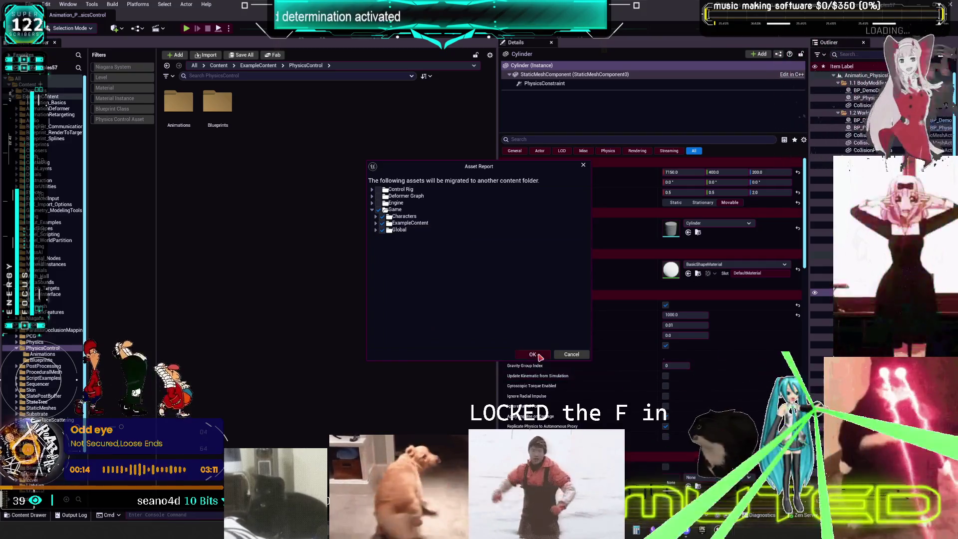
{"action": "left_click", "coordinate": [532, 354]}
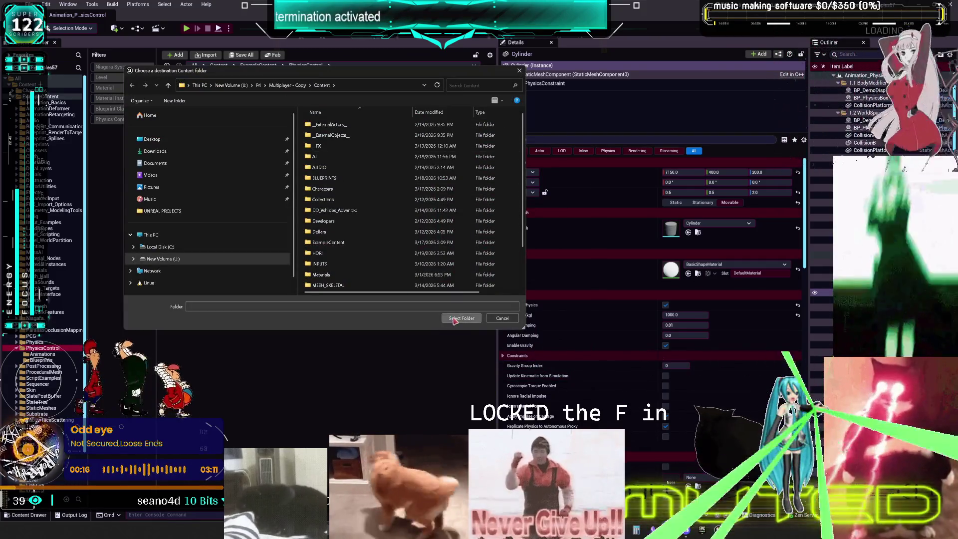
Migrate into Multiplayer - Copy/Content, overwriting existing assets, then open the Epic Games Launcher.
{"action": "left_click", "coordinate": [451, 318]}
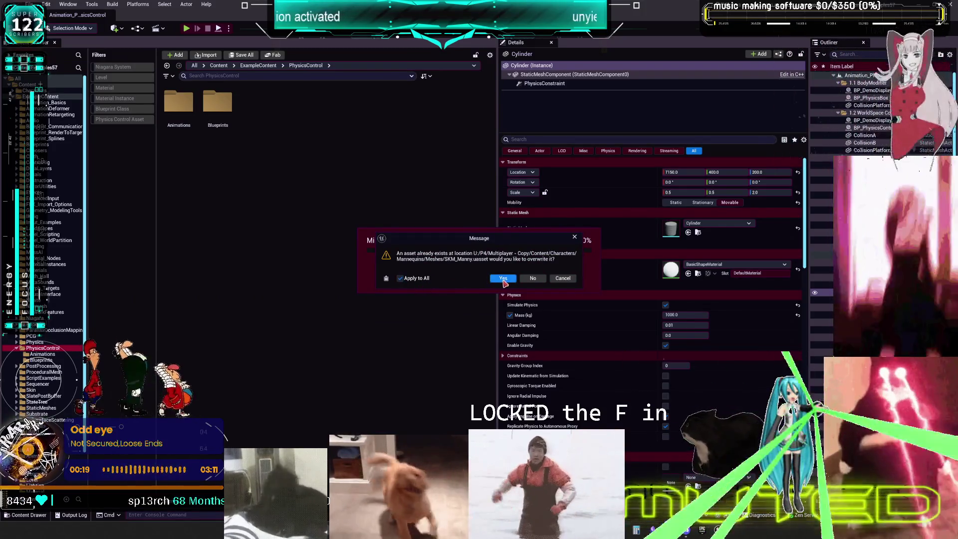
{"action": "left_click", "coordinate": [503, 280]}
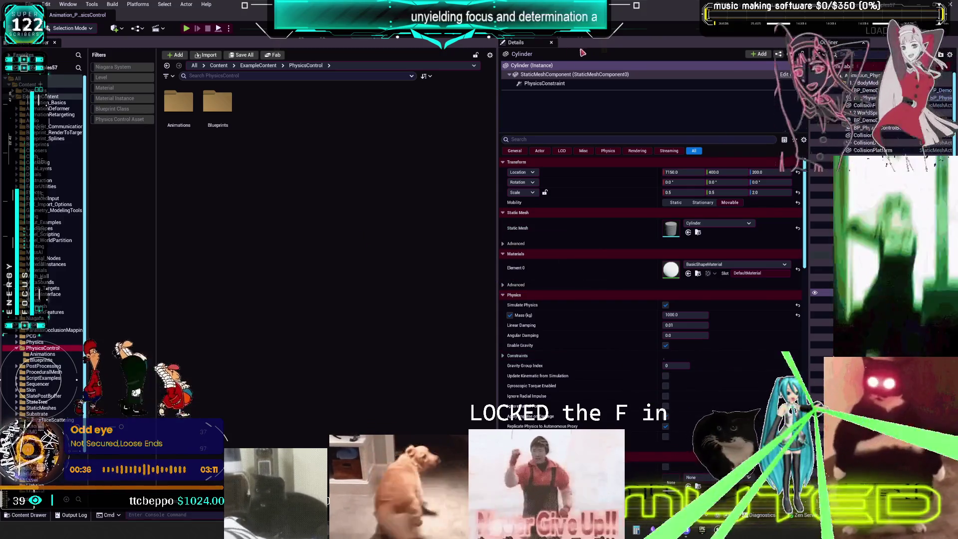
{"action": "key", "text": "alt+Tab"}
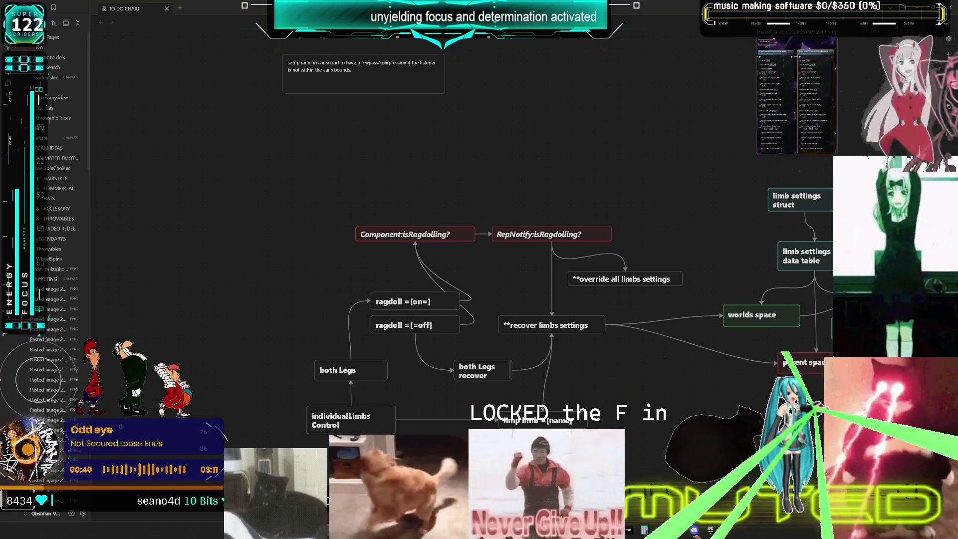
{"action": "left_click", "coordinate": [710, 530]}
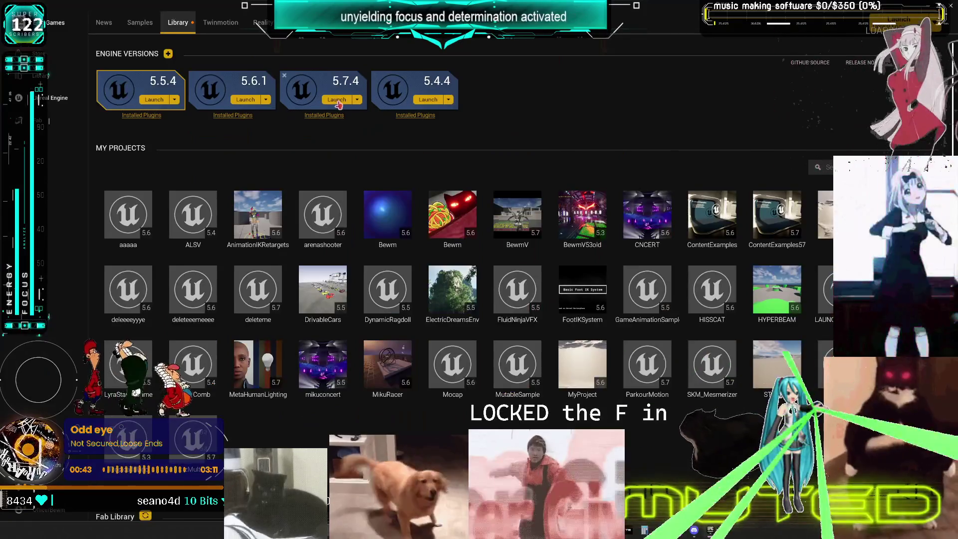
Launch Unreal Engine 5.7.4 from the Launcher's Library.
{"action": "left_click", "coordinate": [335, 100]}
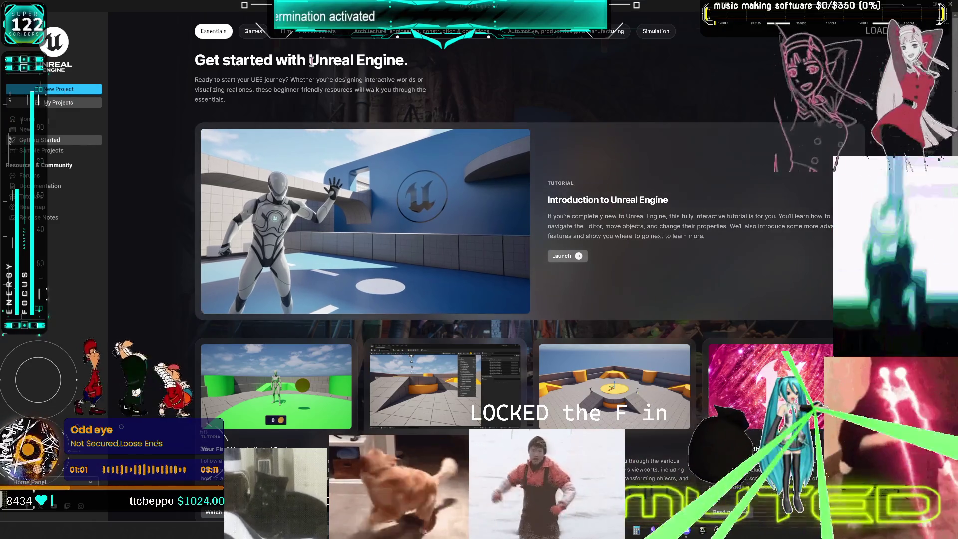
Open Multiplayer.uproject from U:\P4\Multiplayer - Copy via My Projects' browse dialog.
{"action": "left_click", "coordinate": [65, 102]}
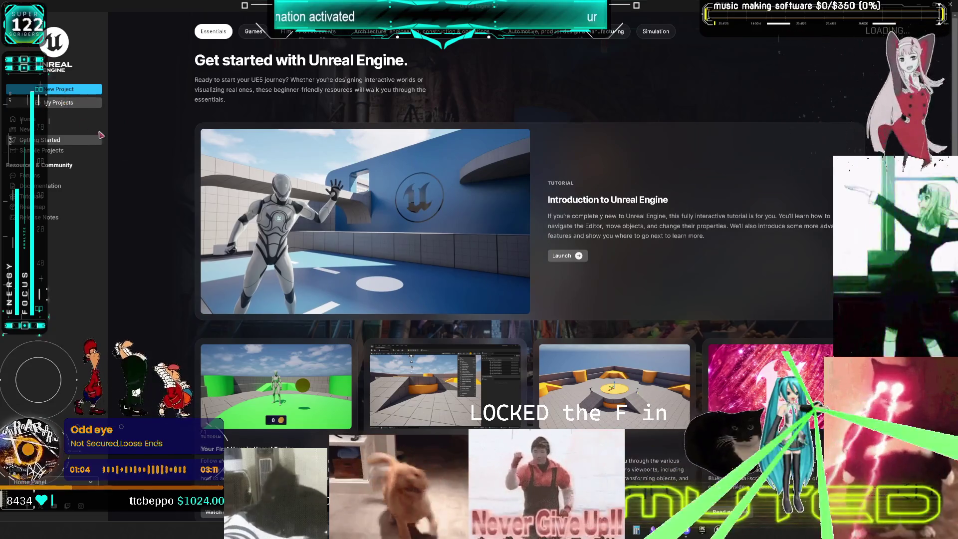
{"action": "left_click", "coordinate": [622, 410]}
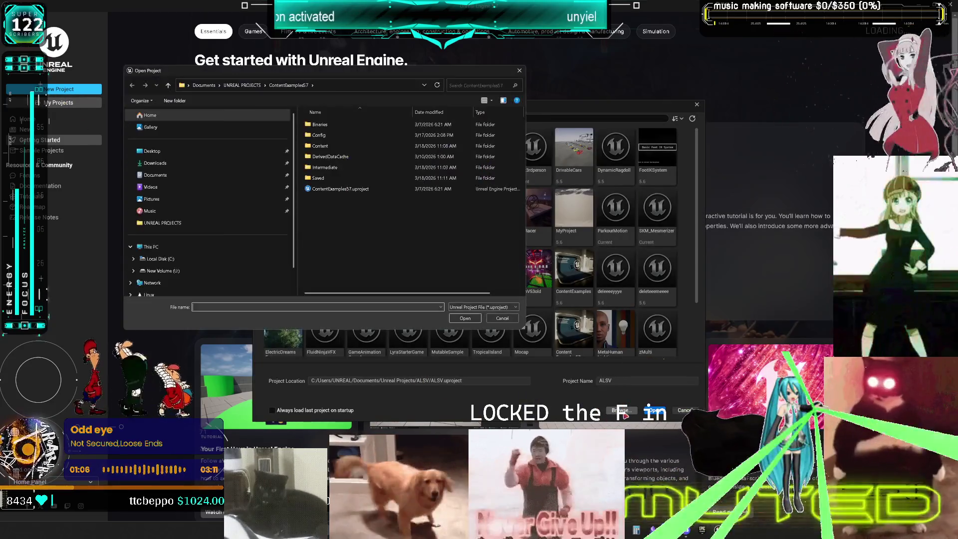
{"action": "left_click", "coordinate": [162, 270]}
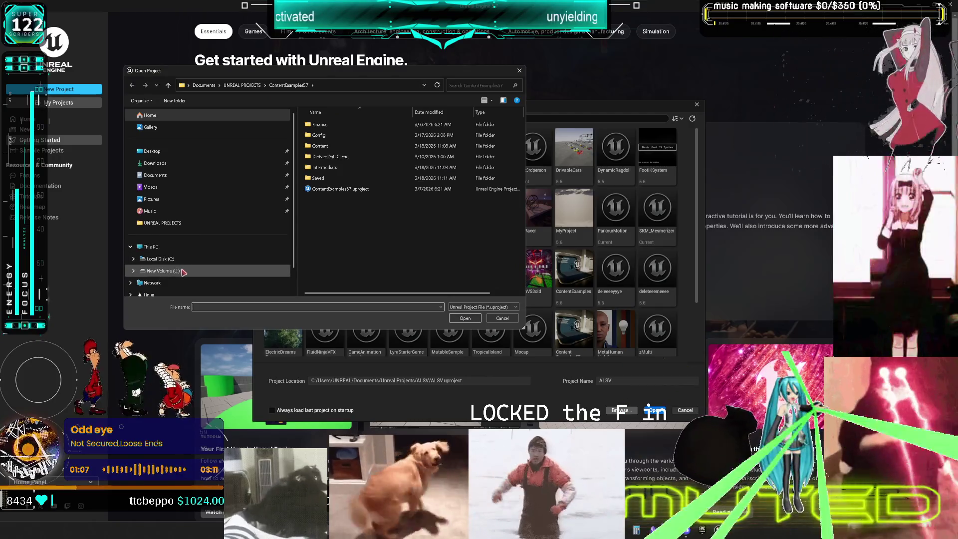
{"action": "double_click", "coordinate": [355, 243]}
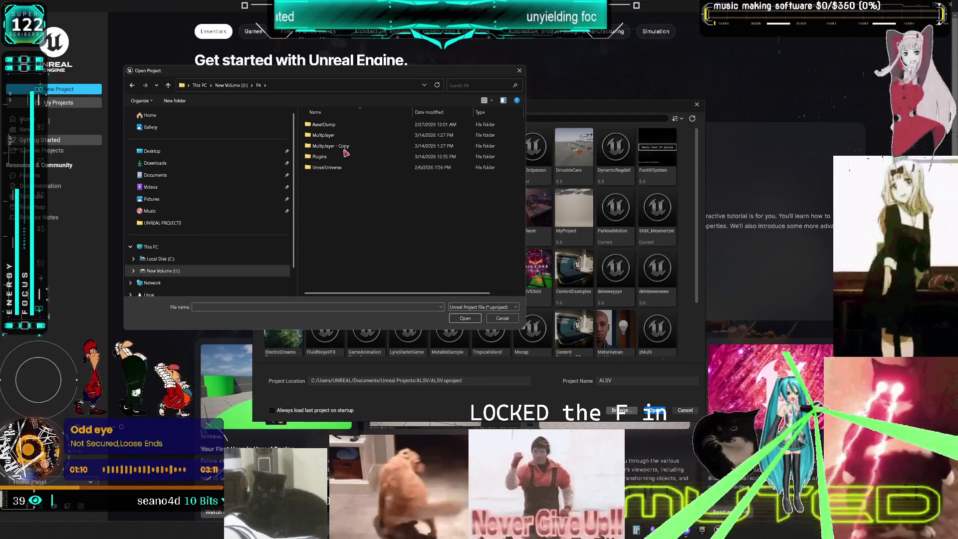
{"action": "double_click", "coordinate": [346, 147]}
{"action": "left_click", "coordinate": [346, 199]}
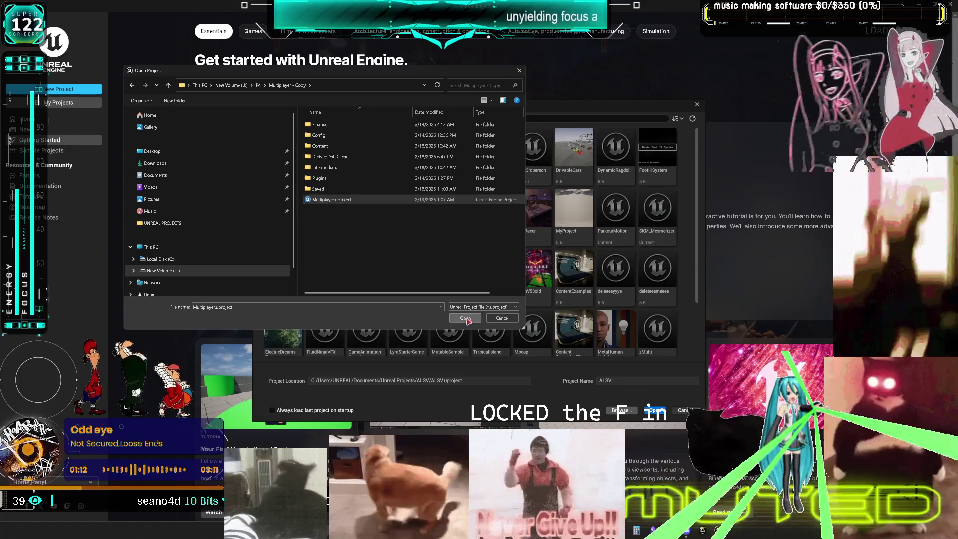
{"action": "left_click", "coordinate": [465, 318]}
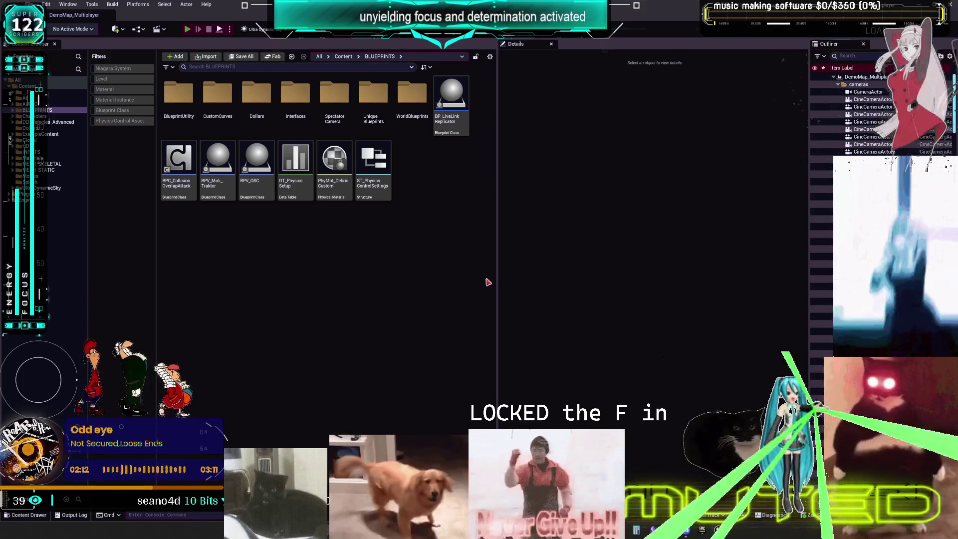
Step over two nodes in the paused CharacterPhysics graph of BP_DCAdv_ThirdPChar.
{"action": "key", "text": "alt+Tab"}
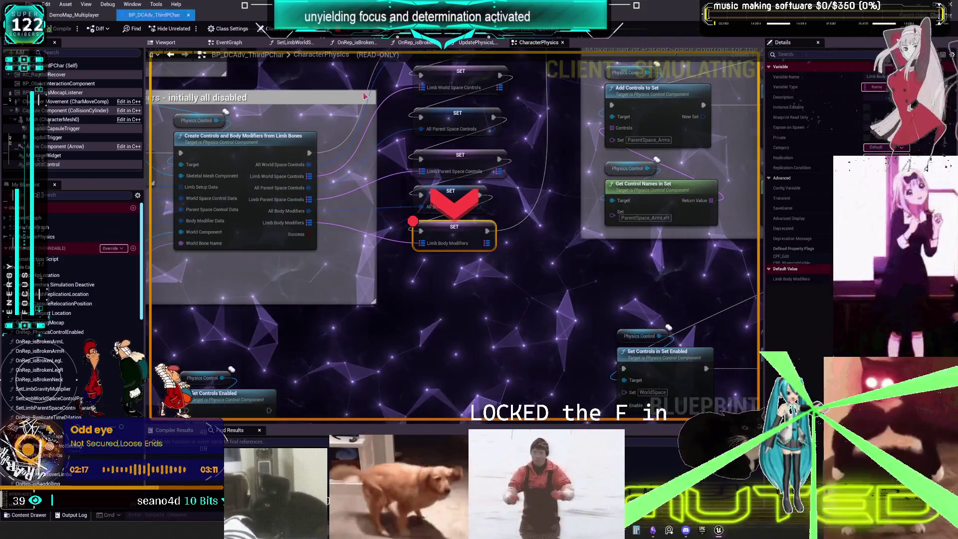
{"action": "mouse_move", "coordinate": [427, 202]}
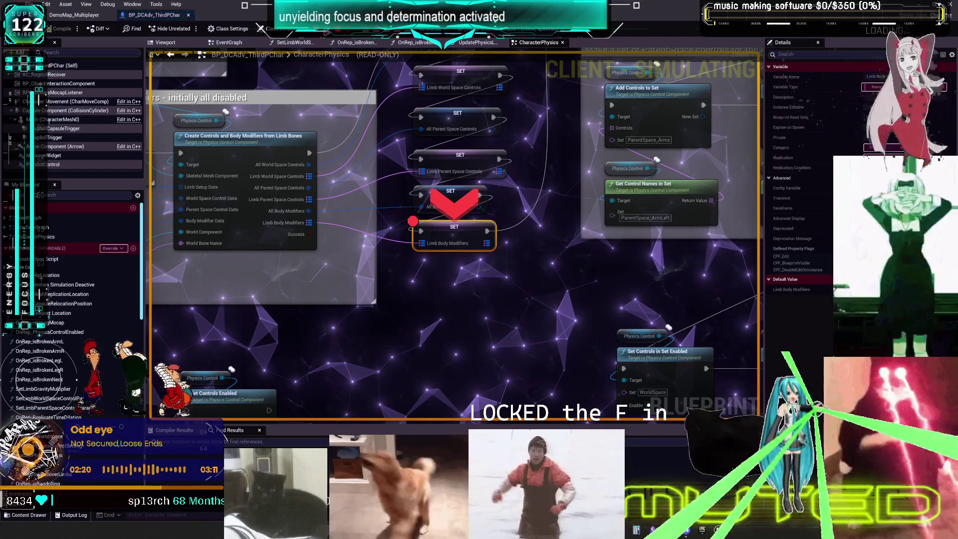
{"action": "key", "text": "F10"}
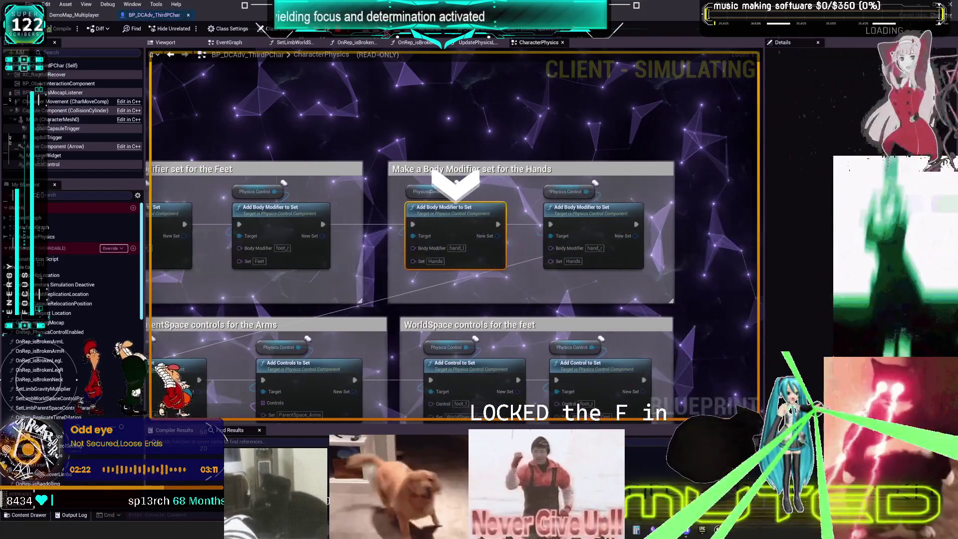
{"action": "key", "text": "F10"}
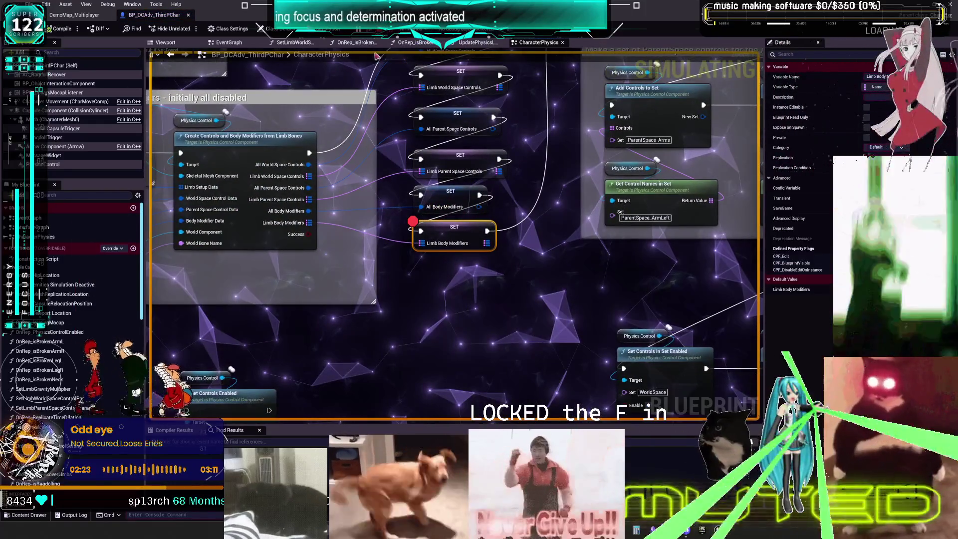
Remove the breakpoint from the SET Limb Body Modifiers node and resume play.
{"action": "right_click", "coordinate": [432, 233]}
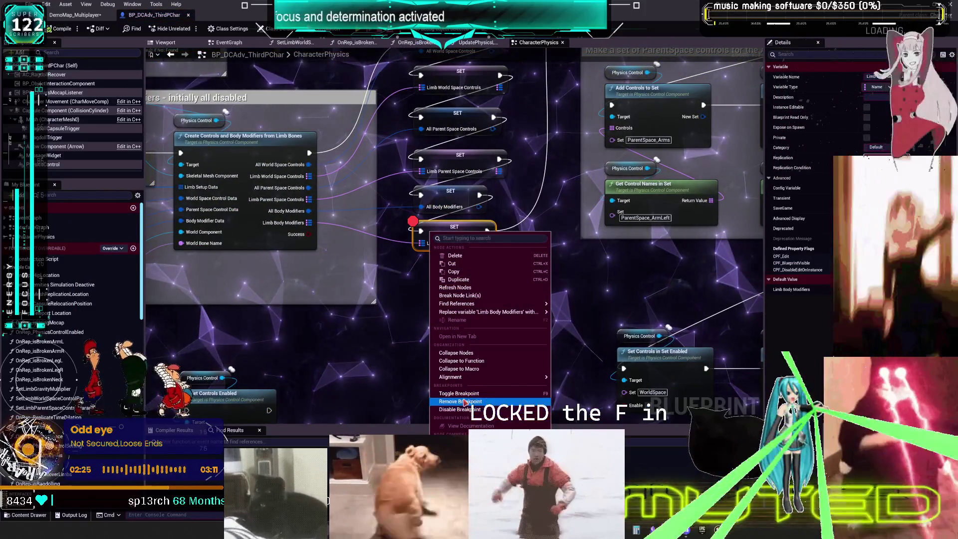
{"action": "left_click", "coordinate": [465, 403]}
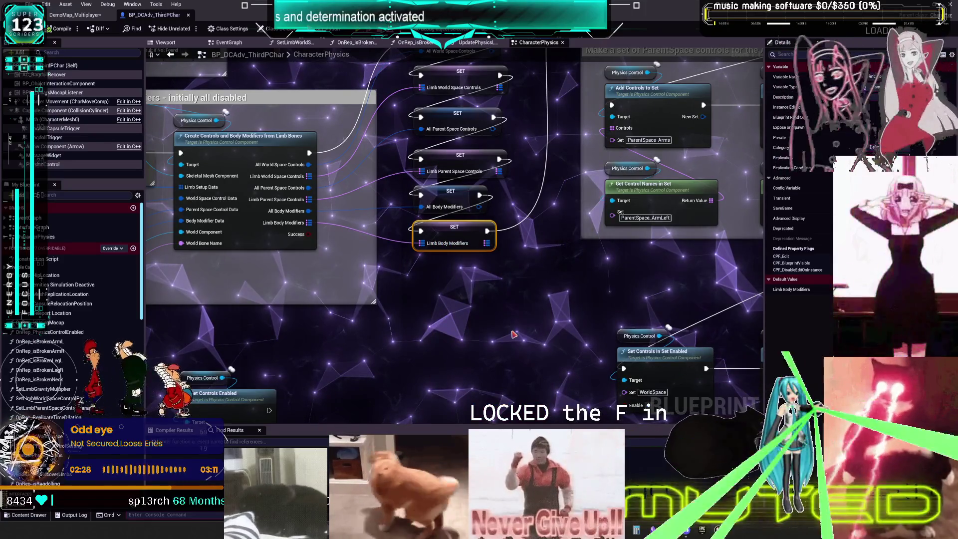
{"action": "key", "text": "F8"}
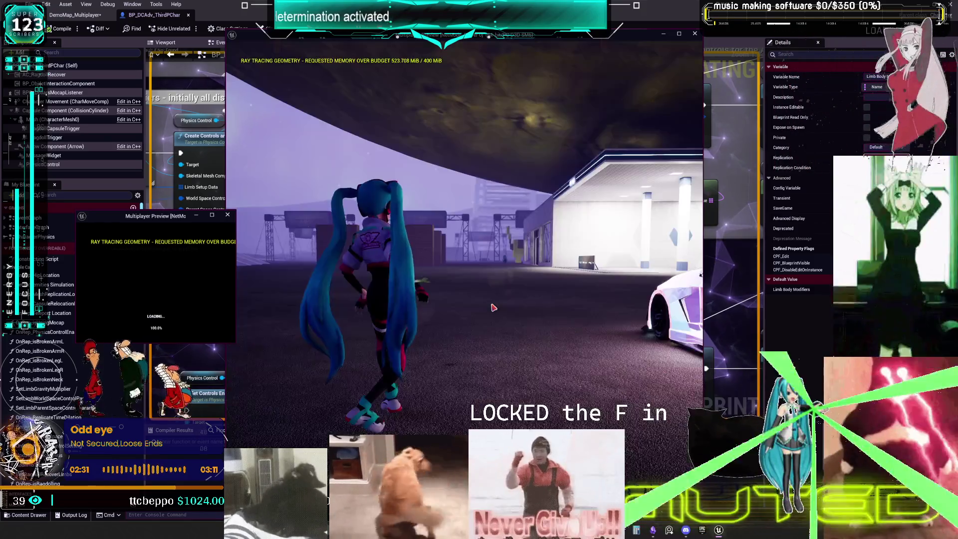
Walk the character to the glass display case, jump on, and stand before the hanging guitar.
{"action": "left_click", "coordinate": [493, 307]}
{"action": "key", "text": "w"}
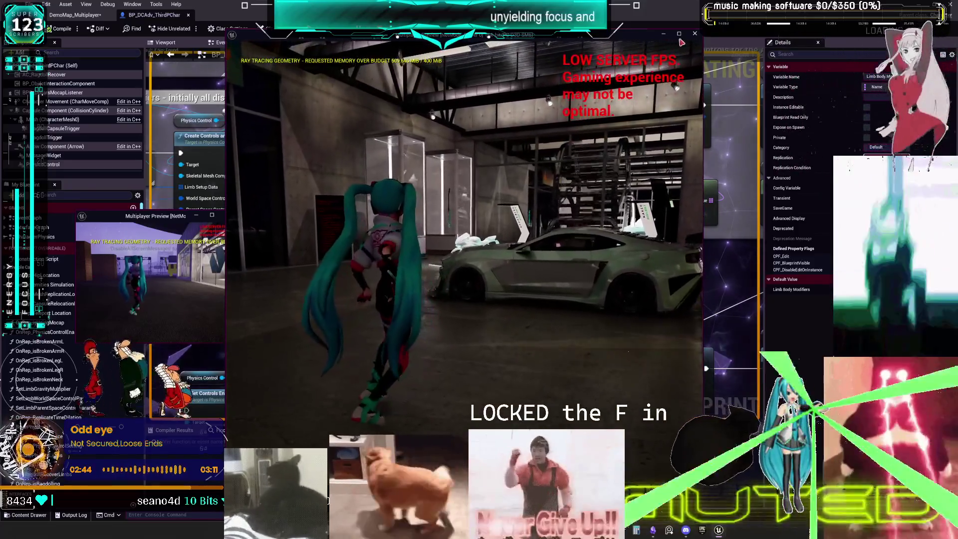
{"action": "left_click", "coordinate": [679, 34]}
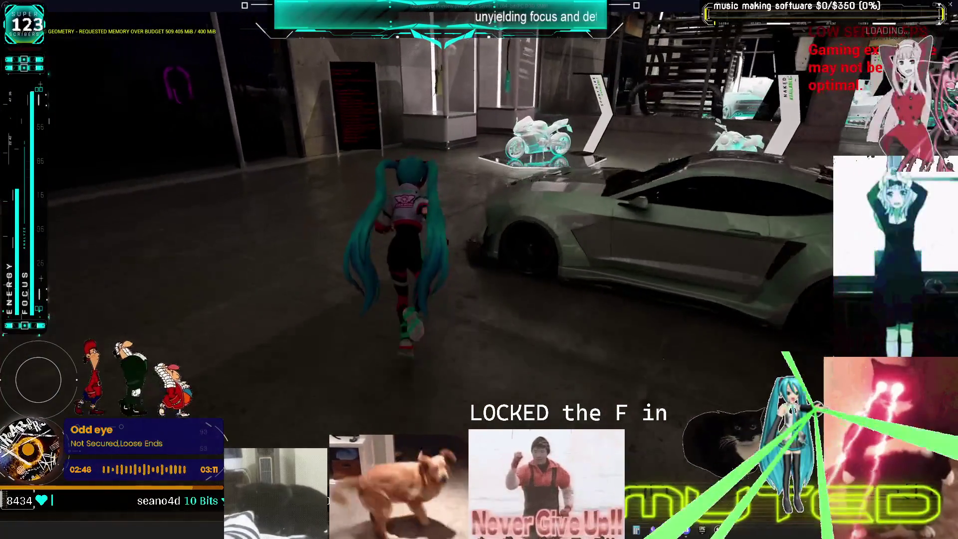
{"action": "key", "text": "w"}
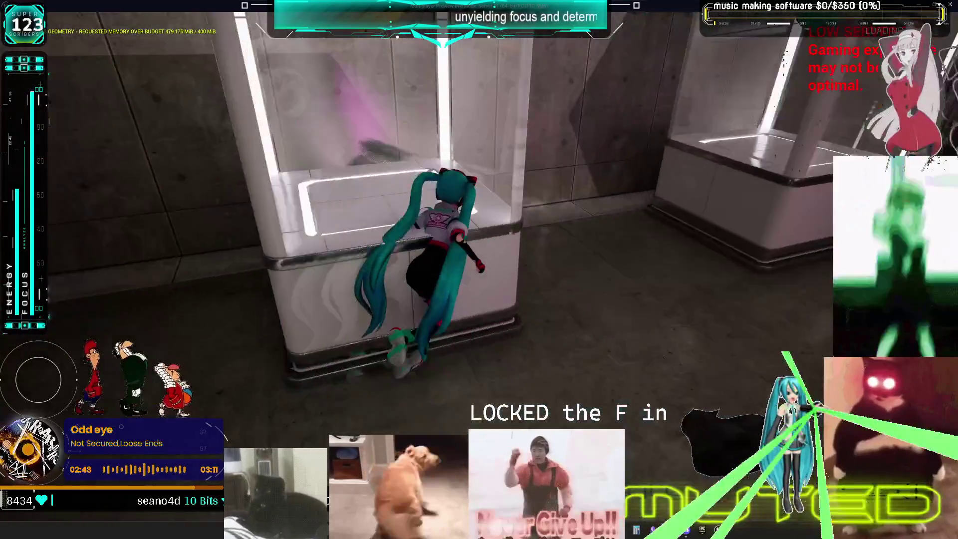
{"action": "key", "text": "space"}
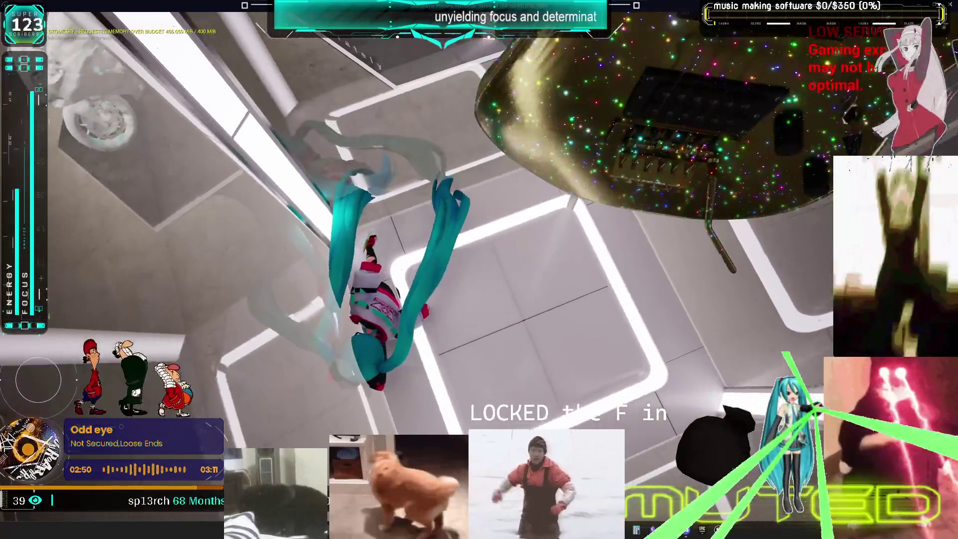
{"action": "key", "text": "w"}
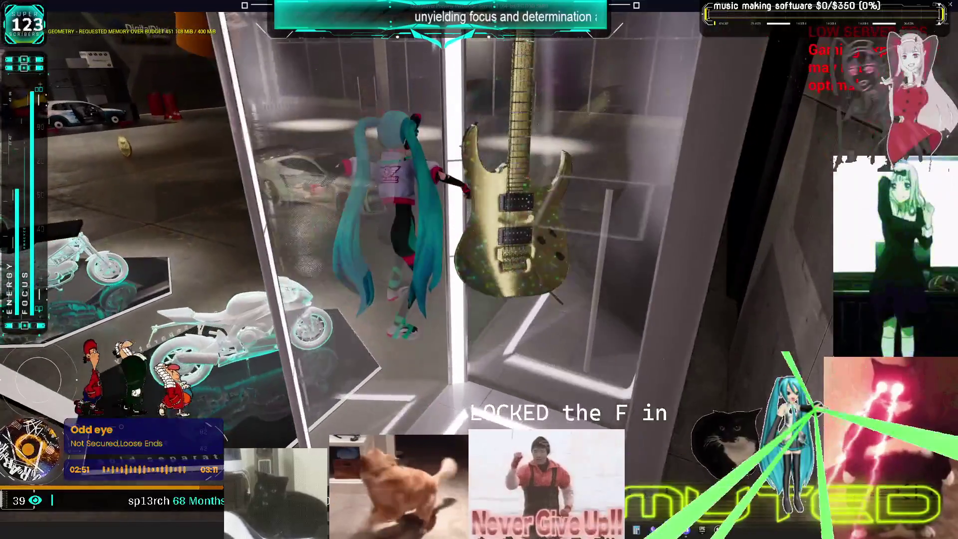
{"action": "key", "text": "w"}
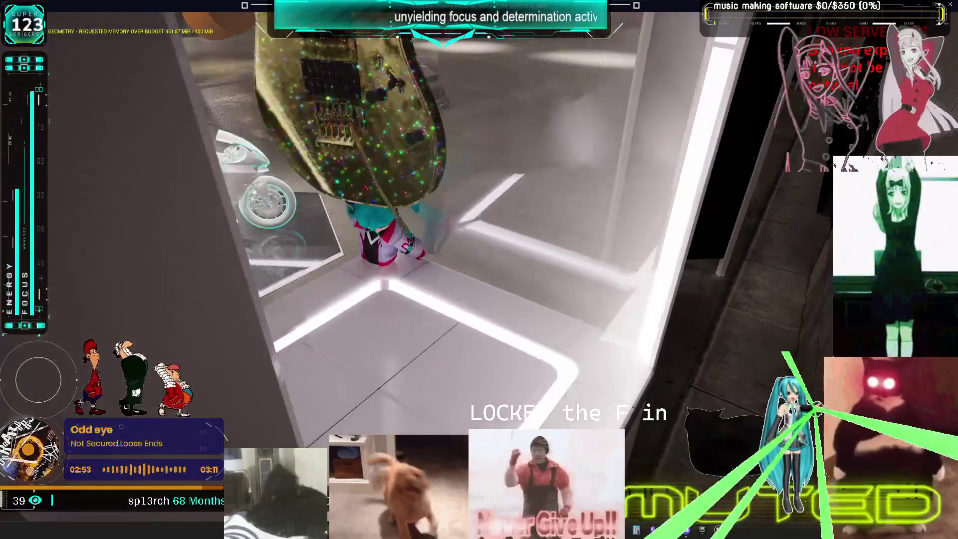
{"action": "key", "text": "w"}
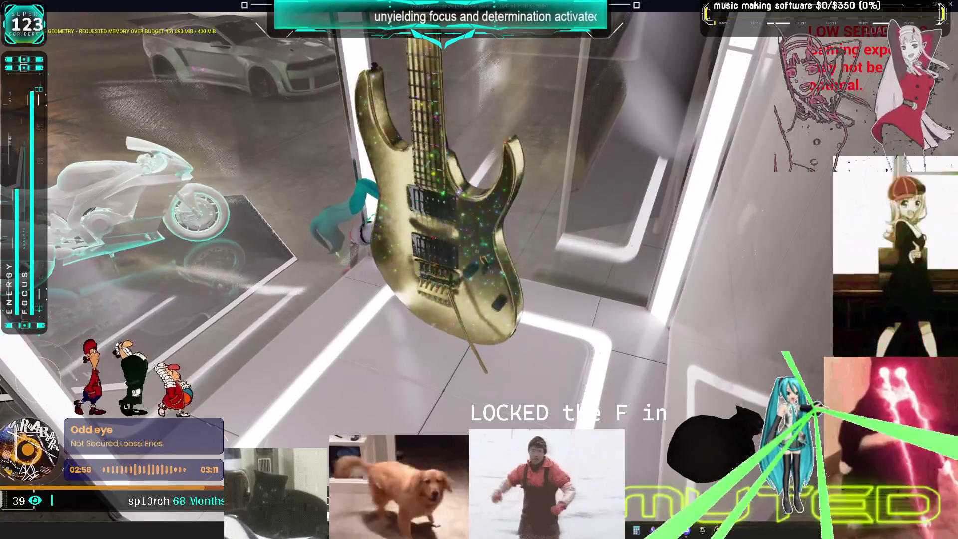
{"action": "key", "text": "w"}
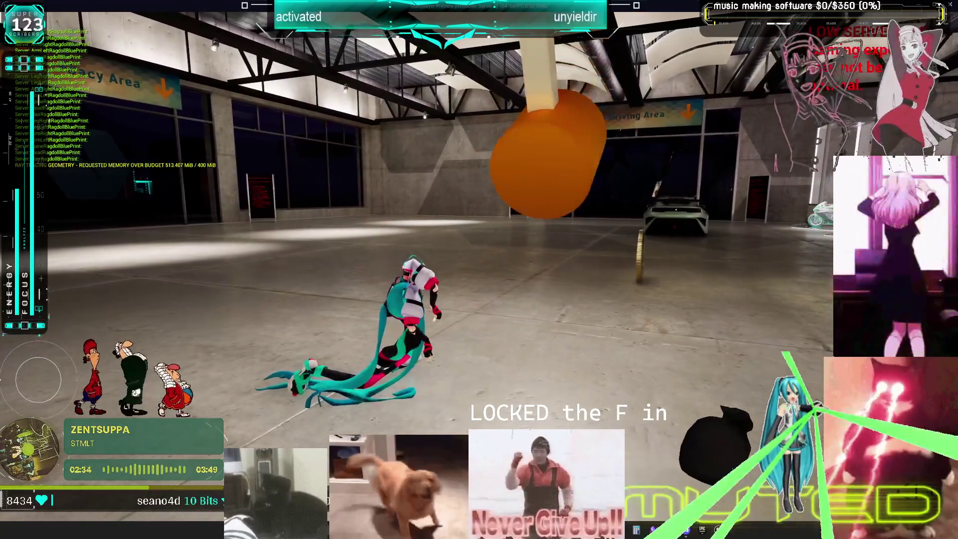
End the play session and return to the CharacterPhysics graph in the editor.
{"action": "key", "text": "Escape"}
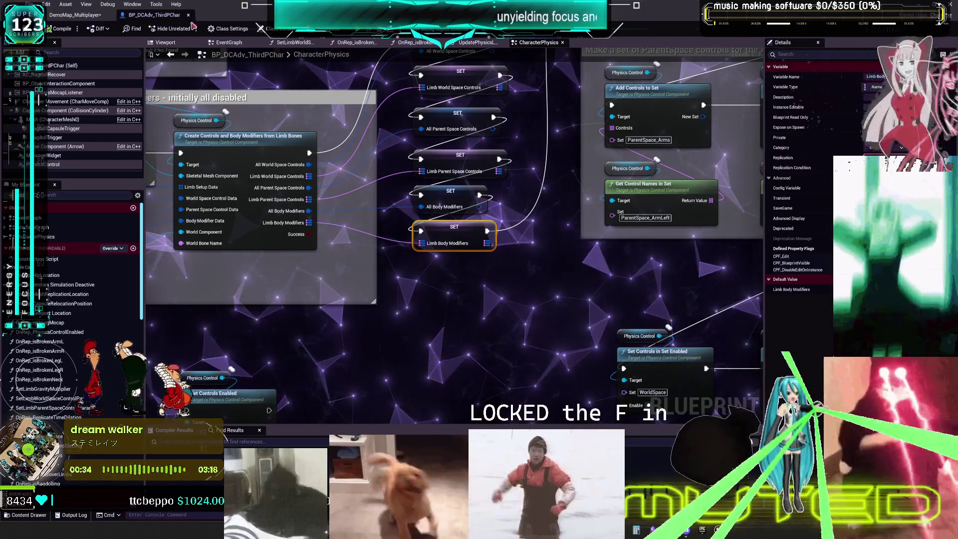
Clear the Level filter and navigate to ExampleContent/PhysicsControl/Blueprints in the Content Browser.
{"action": "left_click", "coordinate": [74, 15]}
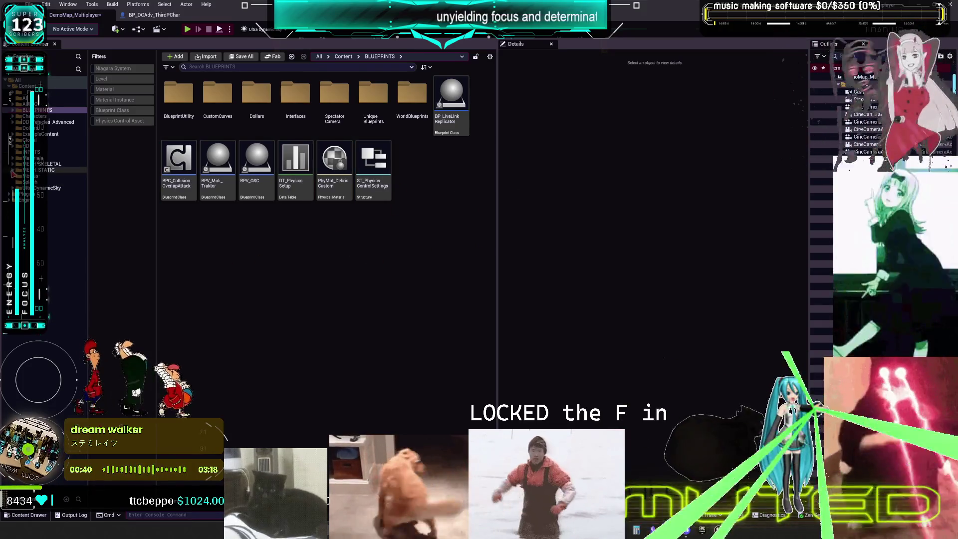
{"action": "left_click", "coordinate": [13, 171]}
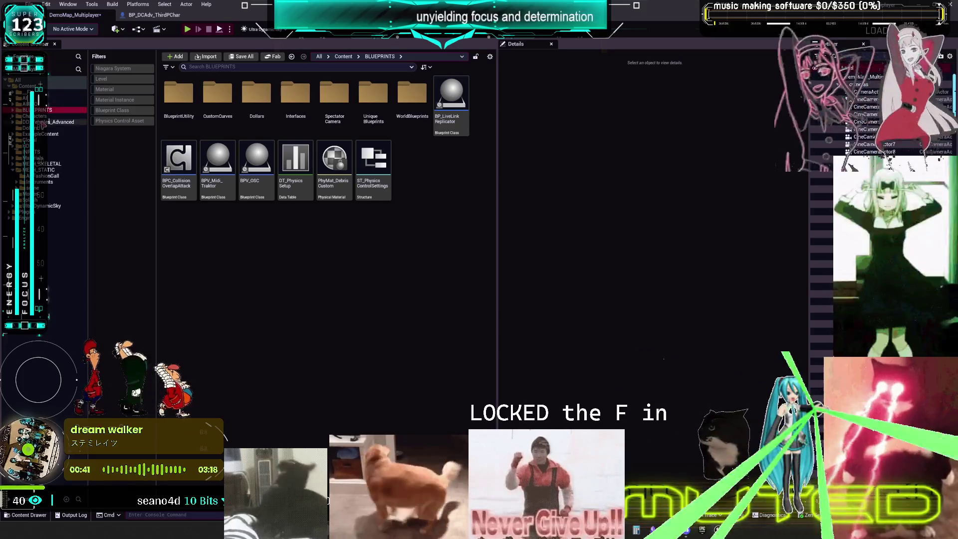
{"action": "left_click", "coordinate": [13, 134]}
{"action": "left_click", "coordinate": [45, 134]}
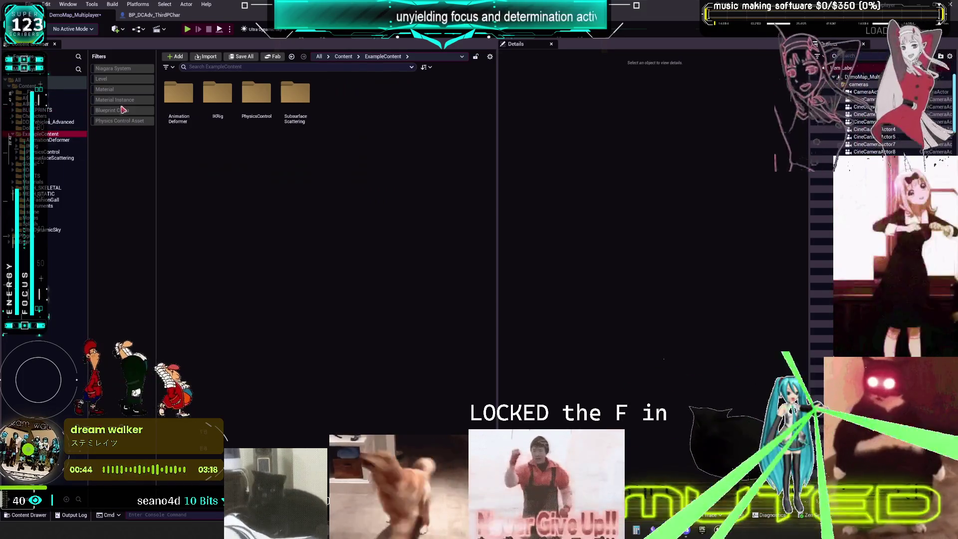
{"action": "left_click", "coordinate": [119, 80]}
{"action": "left_click", "coordinate": [172, 68]}
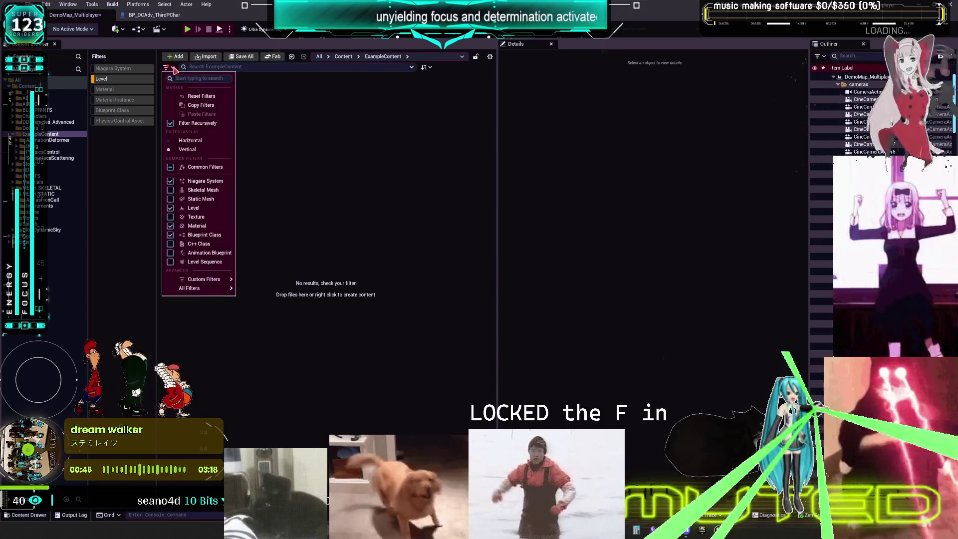
{"action": "left_click", "coordinate": [124, 80]}
{"action": "left_click", "coordinate": [123, 81]}
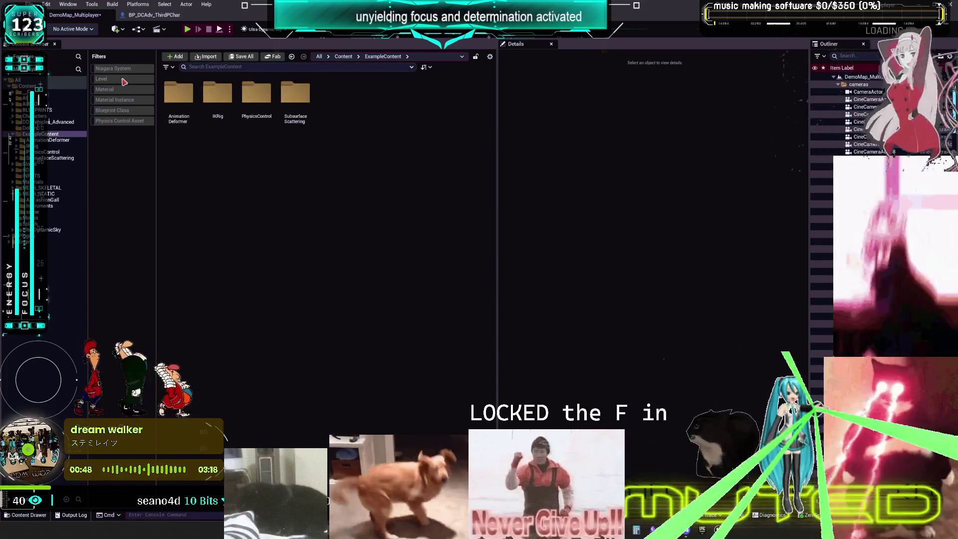
{"action": "double_click", "coordinate": [256, 94]}
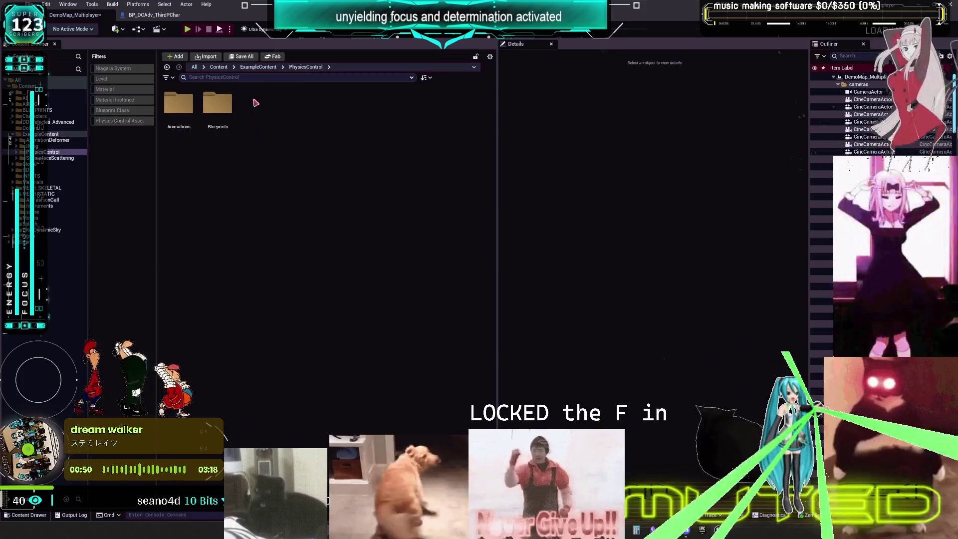
{"action": "left_click", "coordinate": [211, 105]}
{"action": "double_click", "coordinate": [212, 105]}
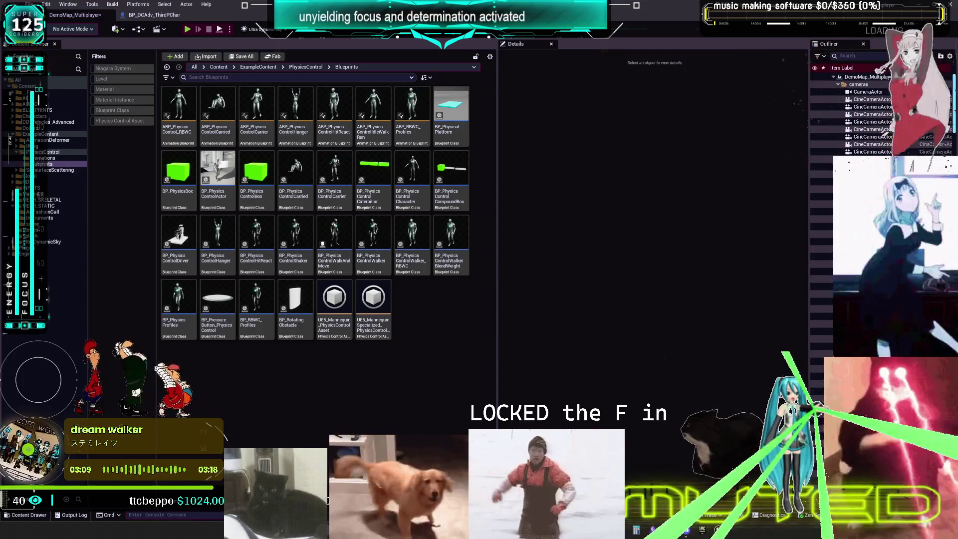
Open BP_PhysicsControlActor, pan through its walking and ragdoll nodes, then return to the level editor.
{"action": "double_click", "coordinate": [217, 170]}
{"action": "mouse_move", "coordinate": [582, 270]}
{"action": "left_mouse_down"}
{"action": "mouse_move", "coordinate": [558, 264]}
{"action": "mouse_move", "coordinate": [541, 232]}
{"action": "mouse_move", "coordinate": [568, 228]}
{"action": "mouse_move", "coordinate": [513, 220]}
{"action": "left_mouse_up"}
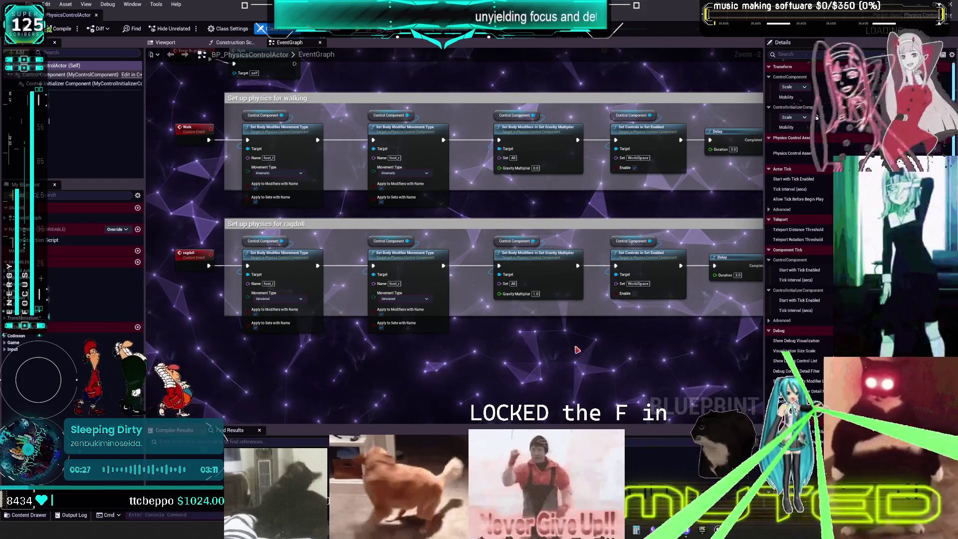
{"action": "mouse_move", "coordinate": [549, 333]}
{"action": "left_mouse_down"}
{"action": "mouse_move", "coordinate": [367, 315]}
{"action": "mouse_move", "coordinate": [572, 316]}
{"action": "left_mouse_up"}
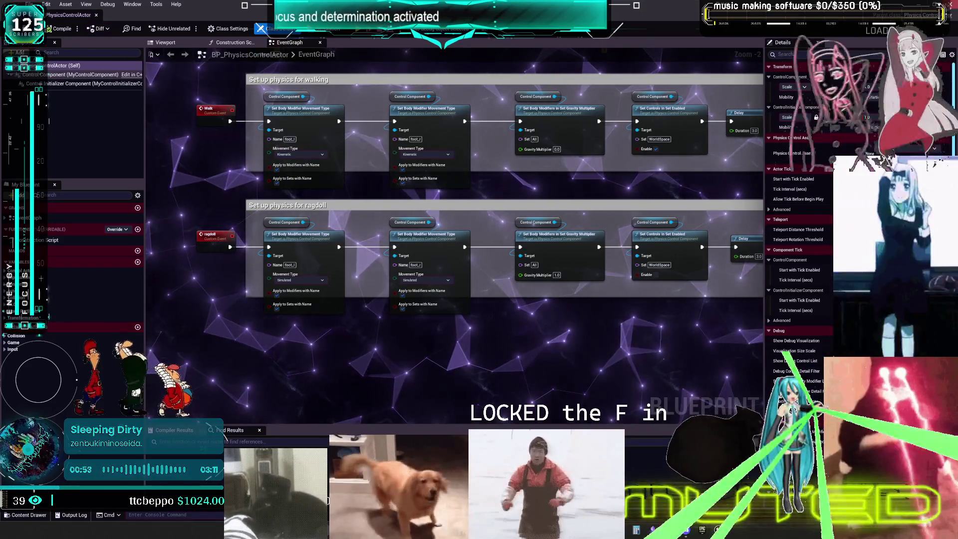
{"action": "key", "text": "alt+Tab"}
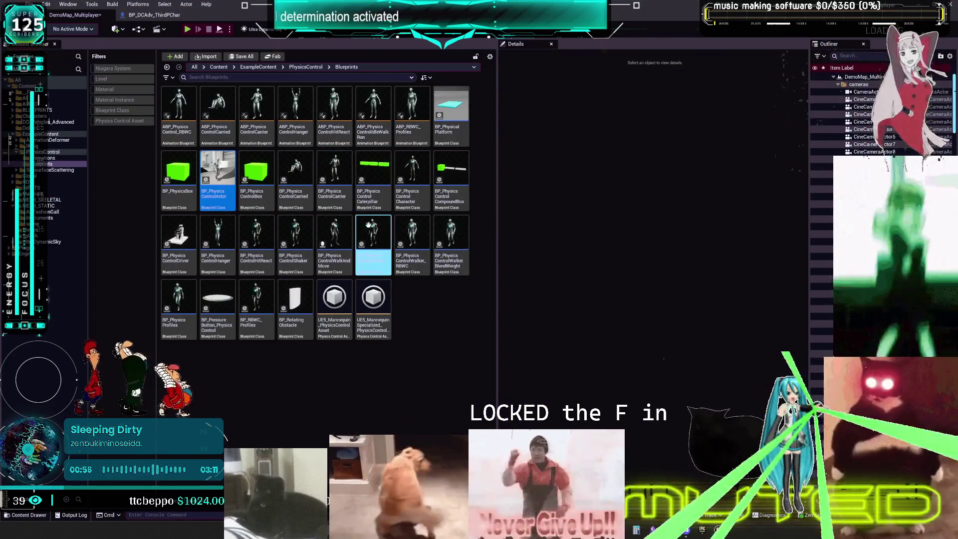
Open BP_PhysicsControlCharacter and pan its EventGraph across the body-modifier and control setup.
{"action": "double_click", "coordinate": [416, 198]}
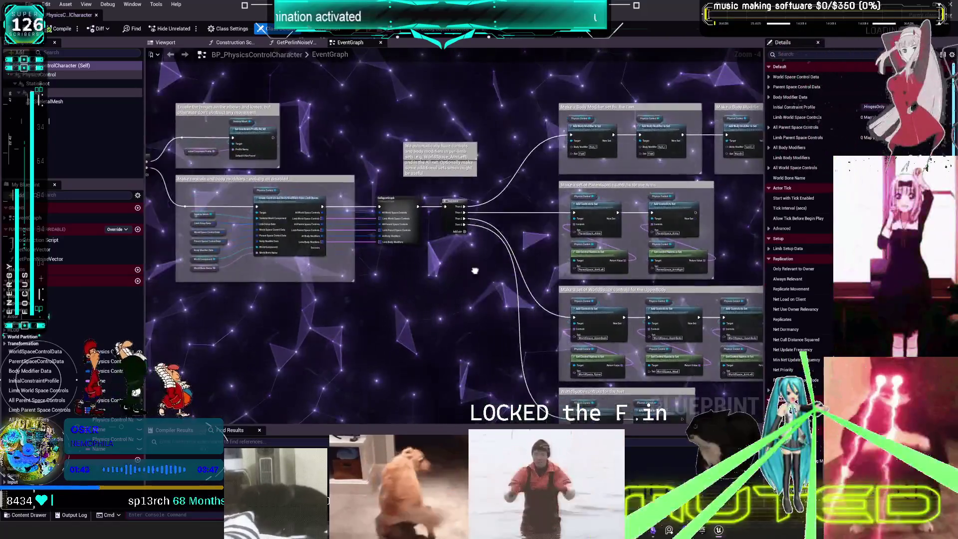
{"action": "left_click_drag", "start_coordinate": [475, 271], "coordinate": [442, 239]}
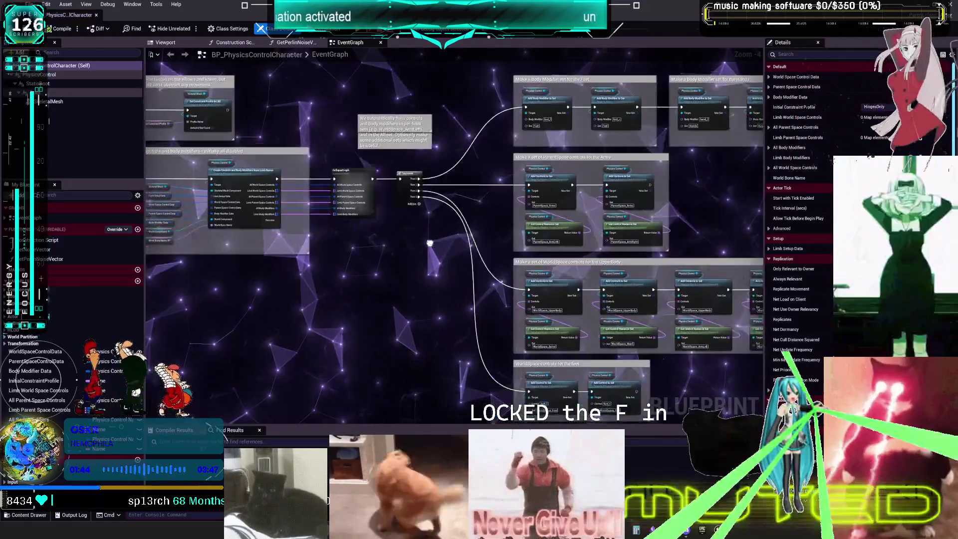
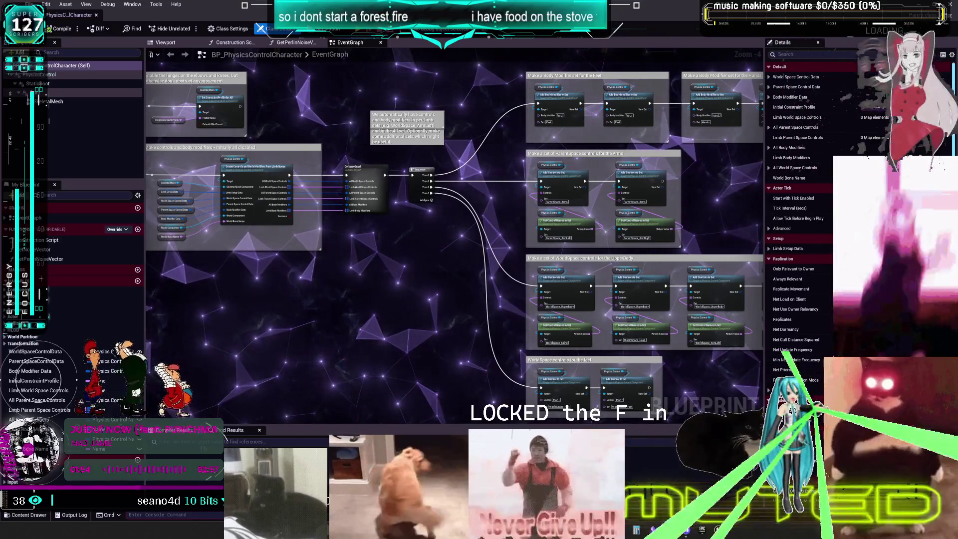
Pan the character graph and move its editor window aside to reveal the PhysicsControl/Blueprints folder.
{"action": "scroll", "coordinate": [483, 267], "scroll_direction": "up", "scroll_amount": 1}
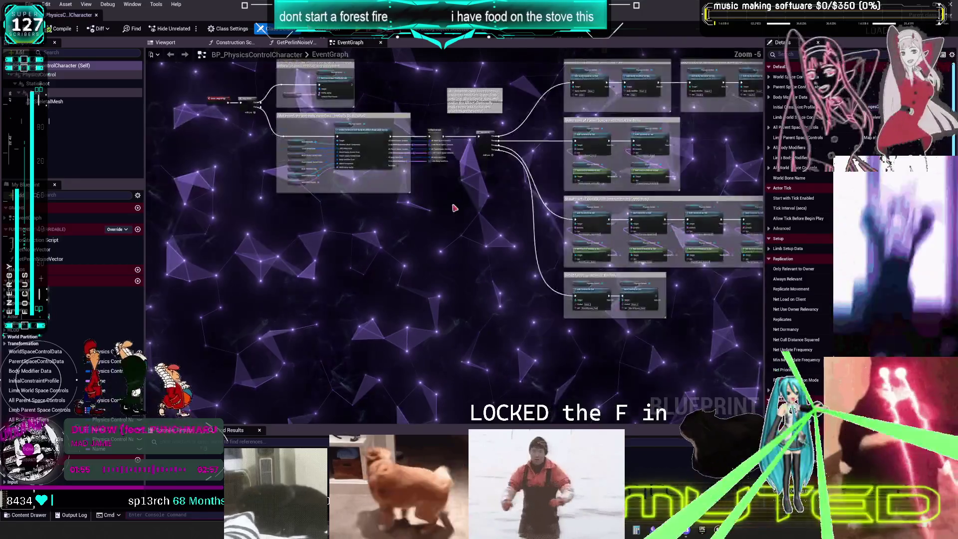
{"action": "mouse_move", "coordinate": [483, 267]}
{"action": "left_mouse_down"}
{"action": "mouse_move", "coordinate": [468, 337]}
{"action": "mouse_move", "coordinate": [521, 336]}
{"action": "left_mouse_up"}
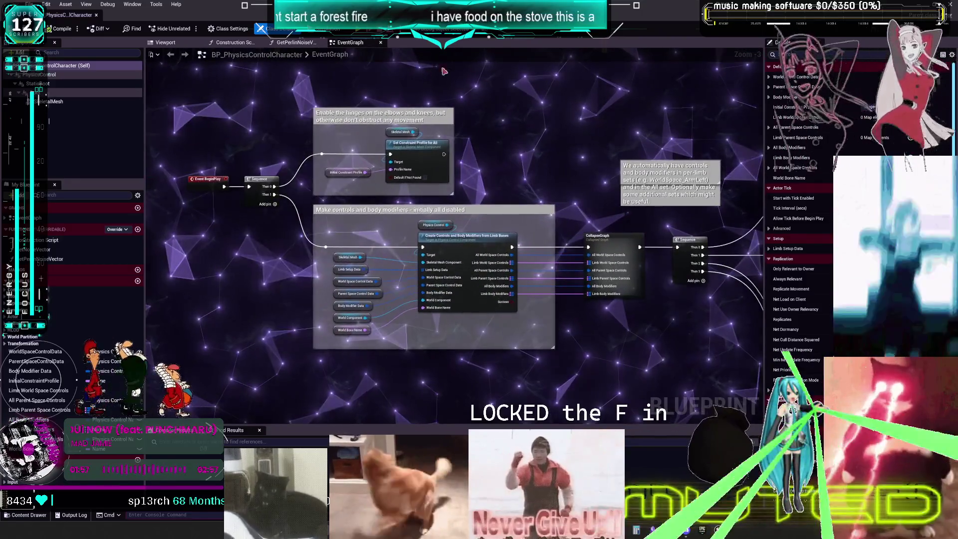
{"action": "left_click_drag", "start_coordinate": [449, 15], "coordinate": [536, 364]}
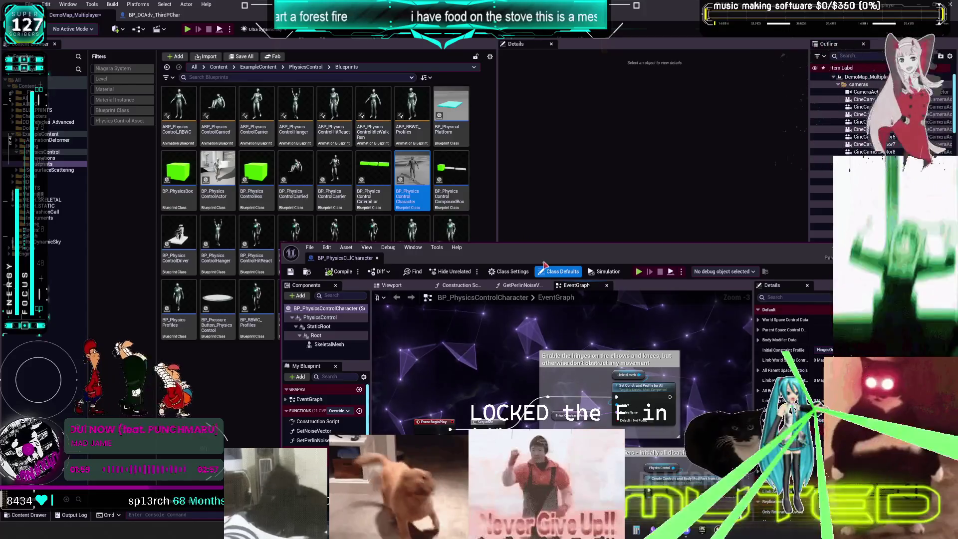
Open the Carried, Carrier, Driver, Hanger and HitReact example Blueprints, plus one more example.
{"action": "left_click", "coordinate": [296, 203]}
{"action": "double_click", "coordinate": [296, 203]}
{"action": "double_click", "coordinate": [333, 195]}
{"action": "double_click", "coordinate": [408, 171]}
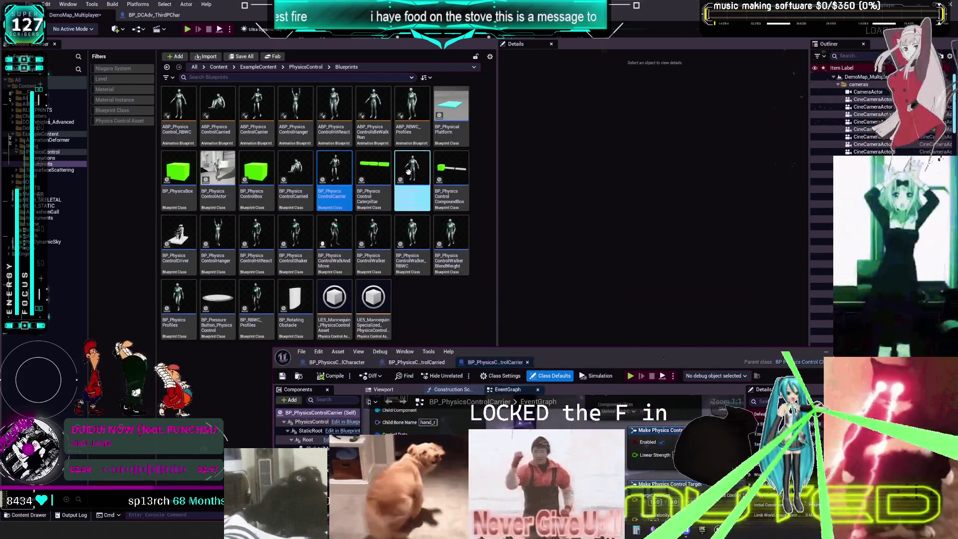
{"action": "double_click", "coordinate": [179, 234]}
{"action": "left_click", "coordinate": [216, 233]}
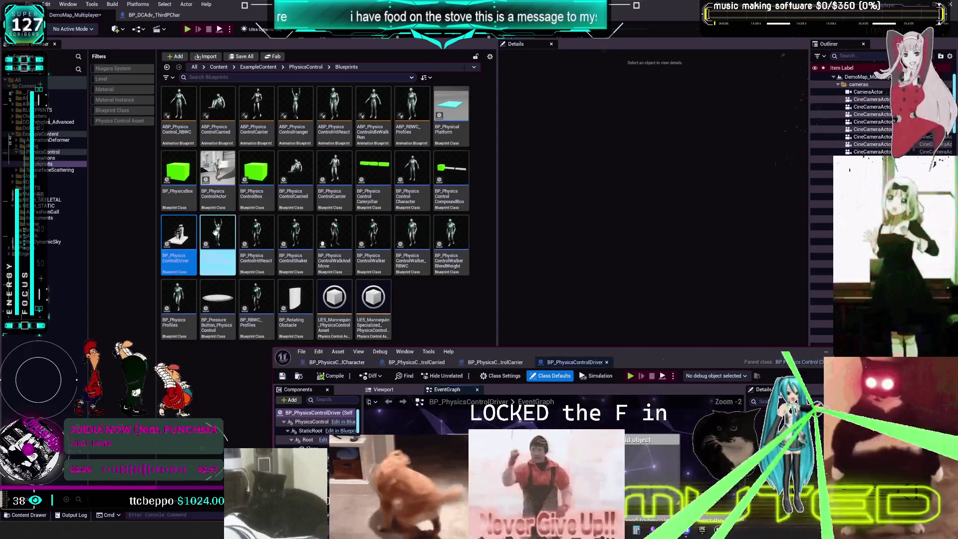
{"action": "double_click", "coordinate": [216, 232]}
{"action": "double_click", "coordinate": [256, 237]}
Open the WalkAndMove, Walker and WalkerBlendWeight example Blueprints.
{"action": "left_click", "coordinate": [295, 235]}
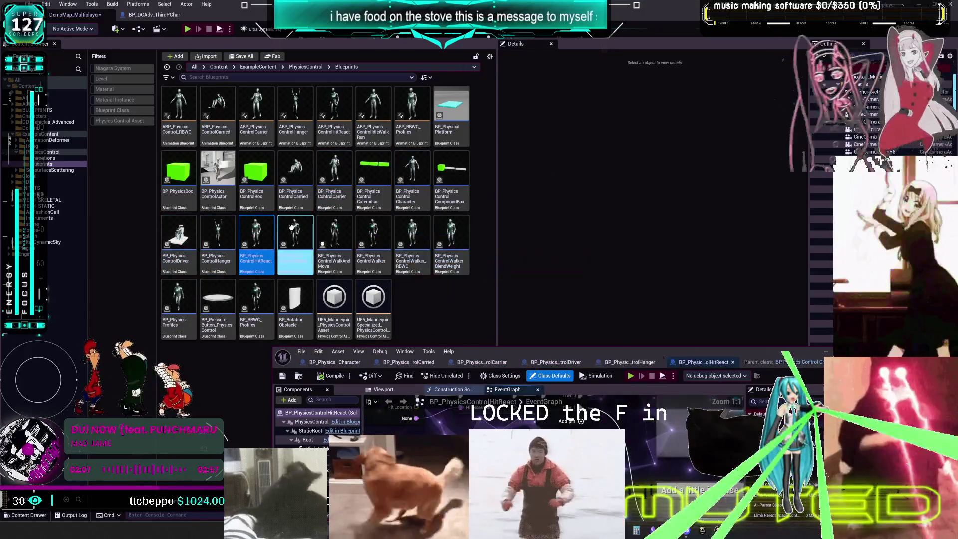
{"action": "double_click", "coordinate": [333, 240]}
{"action": "double_click", "coordinate": [375, 239]}
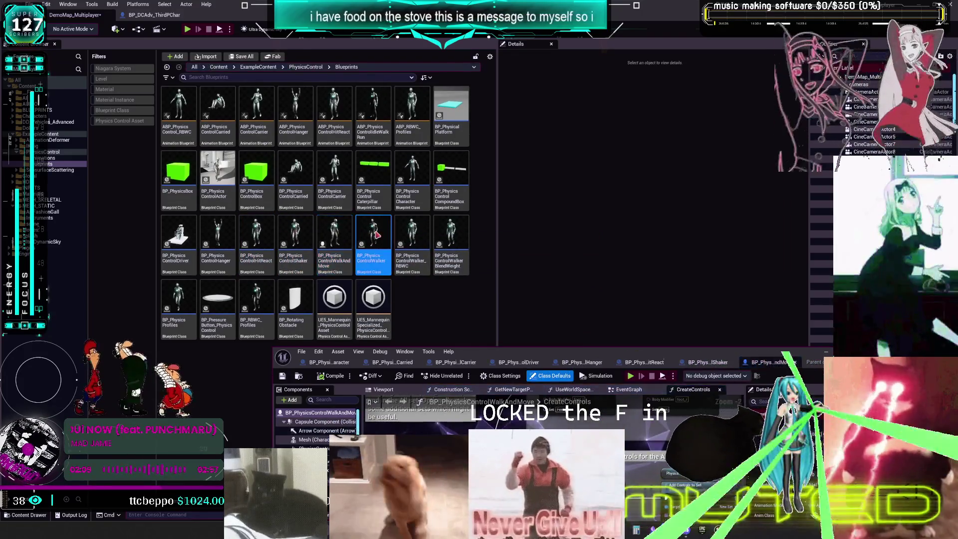
{"action": "left_click", "coordinate": [425, 248]}
{"action": "left_click", "coordinate": [452, 232]}
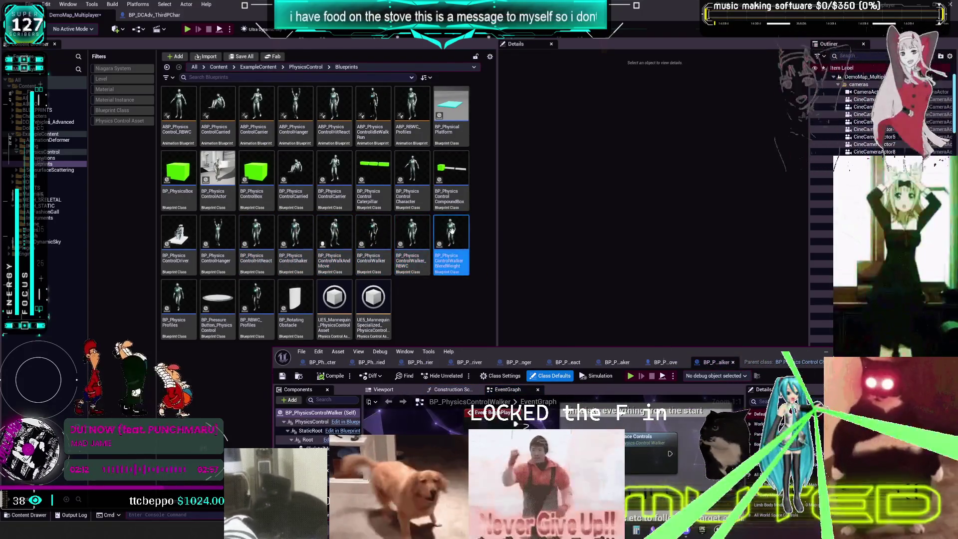
{"action": "double_click", "coordinate": [450, 237]}
Open BP_PhysicsProfiles and maximize its editor window to fill the screen.
{"action": "left_click", "coordinate": [179, 302]}
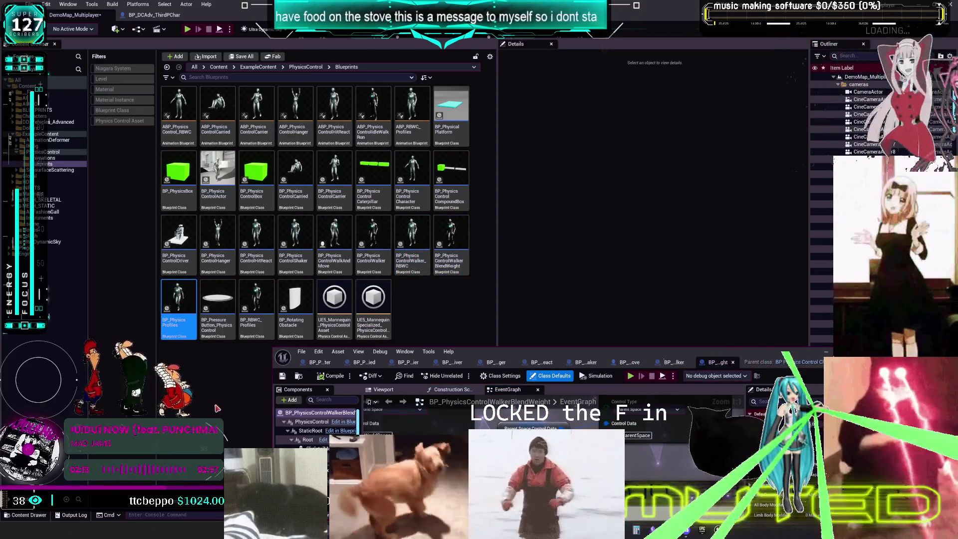
{"action": "double_click", "coordinate": [190, 301]}
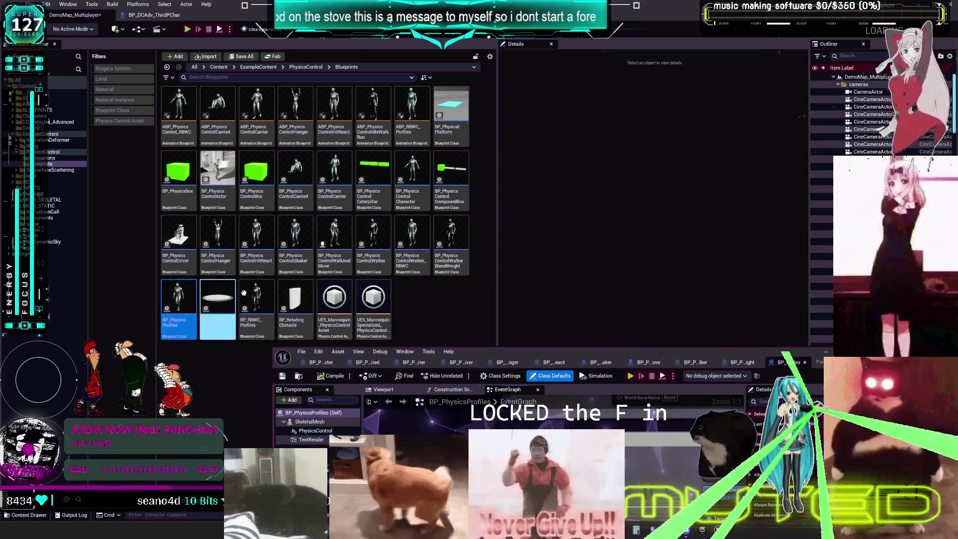
{"action": "double_click", "coordinate": [551, 354]}
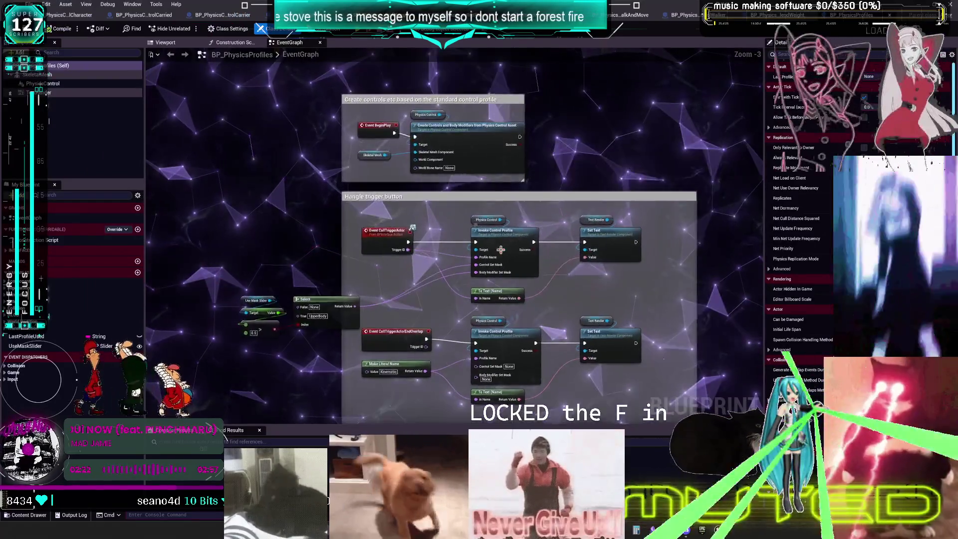
View the Character, WalkerBlendWeight and Carrier Blueprint graphs.
{"action": "scroll", "coordinate": [360, 212], "scroll_direction": "down", "scroll_amount": 1}
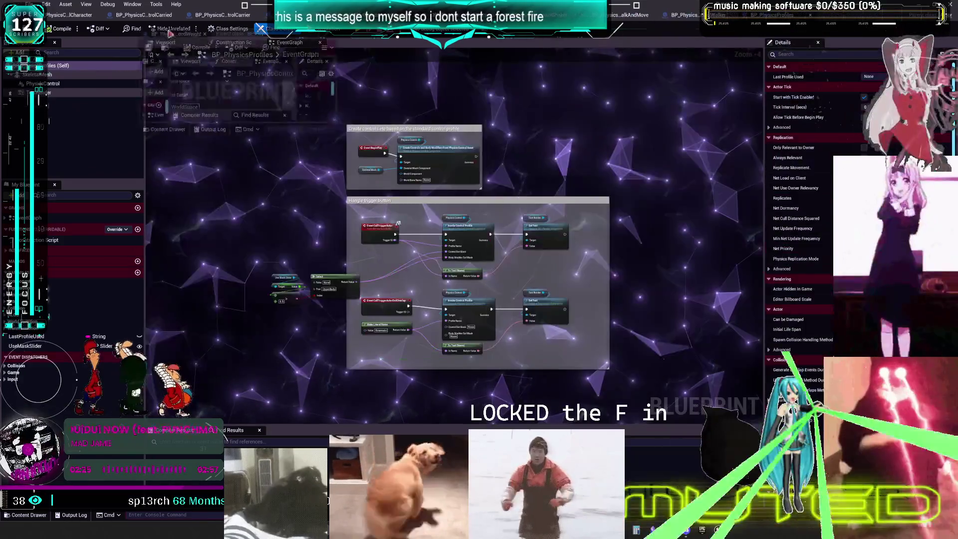
{"action": "left_click", "coordinate": [125, 16]}
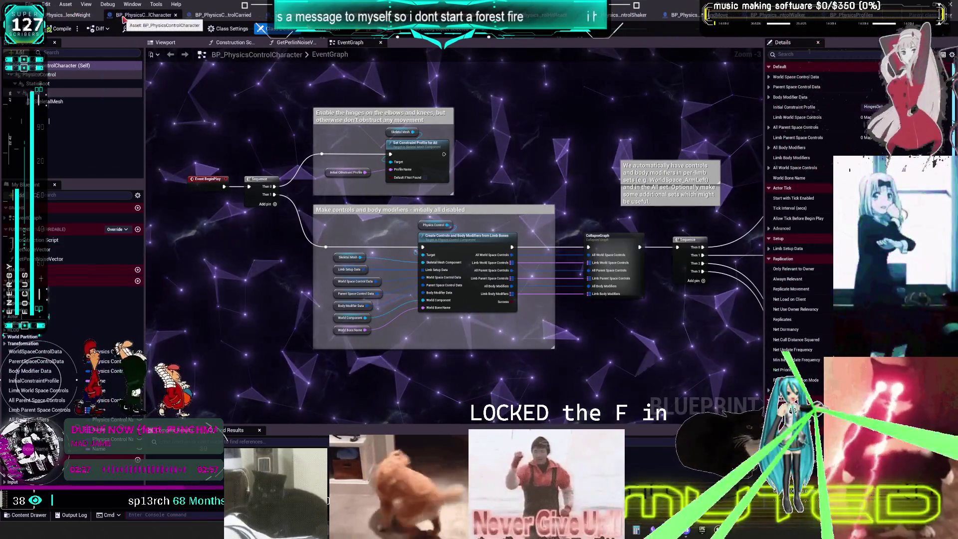
{"action": "left_click_drag", "start_coordinate": [75, 15], "coordinate": [165, 18]}
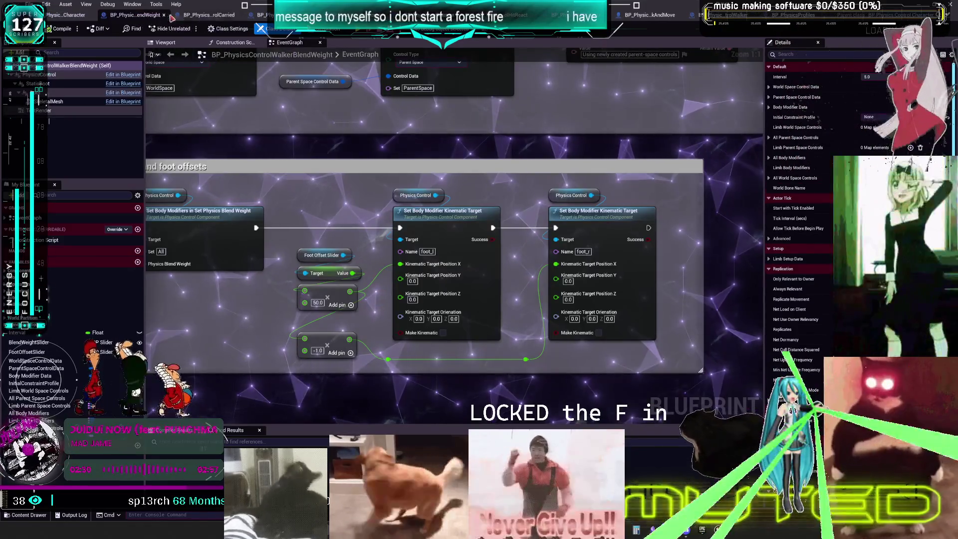
{"action": "left_click", "coordinate": [210, 15]}
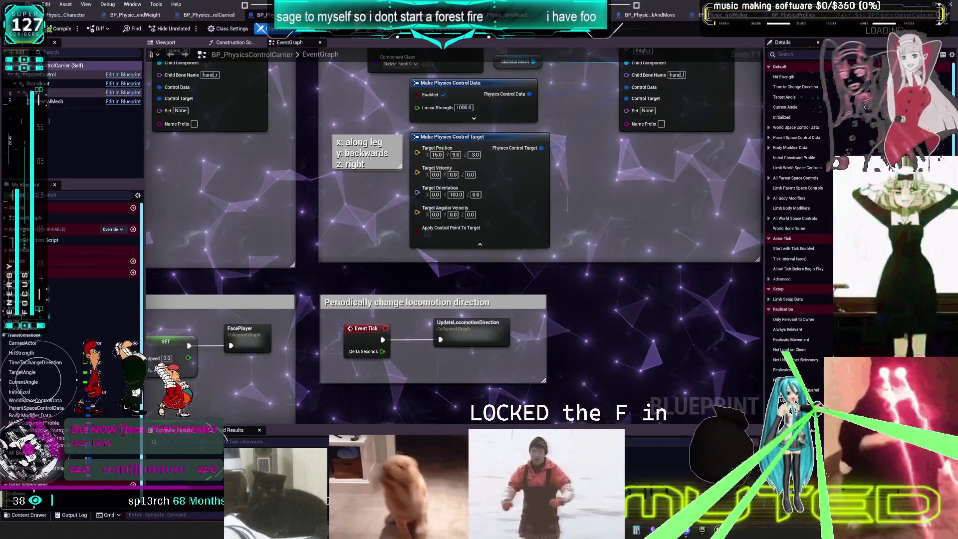
Cycle with Ctrl+Tab through Shaker, WalkAndMove, Walker and PhysicsProfiles, ending on Walker.
{"action": "key", "text": "ctrl+Tab"}
{"action": "key", "text": "ctrl+Tab"}
{"action": "key", "text": "ctrl+Tab"}
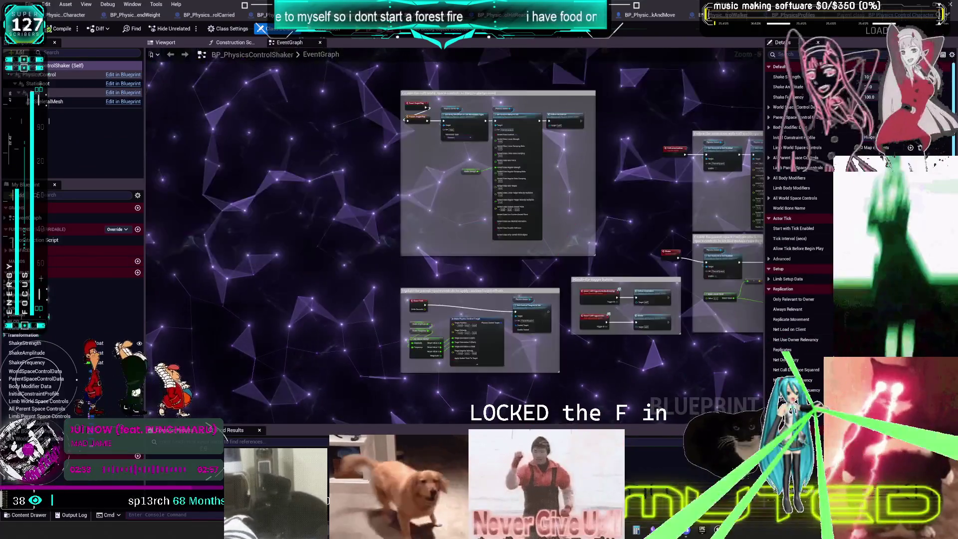
{"action": "left_click", "coordinate": [643, 21]}
{"action": "key", "text": "ctrl+Tab"}
{"action": "key", "text": "ctrl+Tab"}
{"action": "key", "text": "ctrl+Tab"}
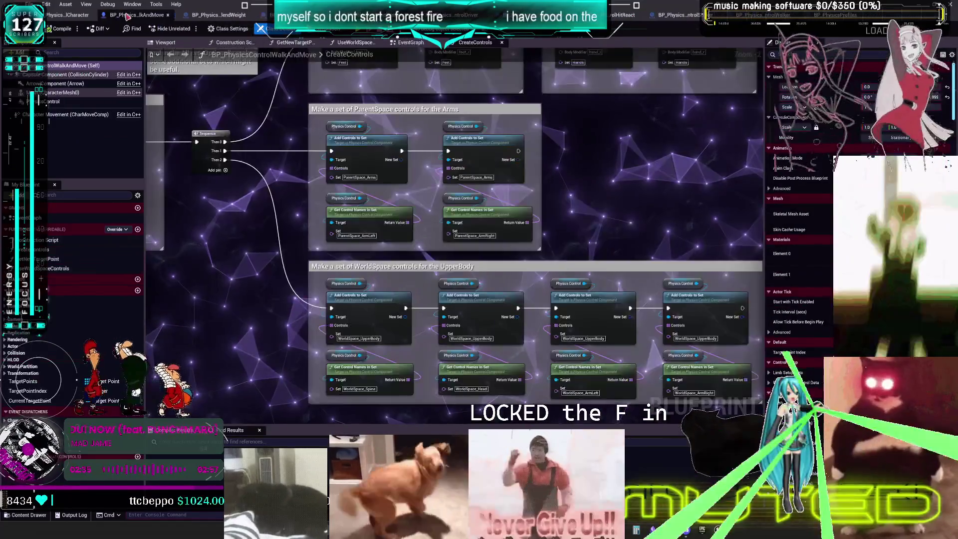
{"action": "key", "text": "ctrl+Tab"}
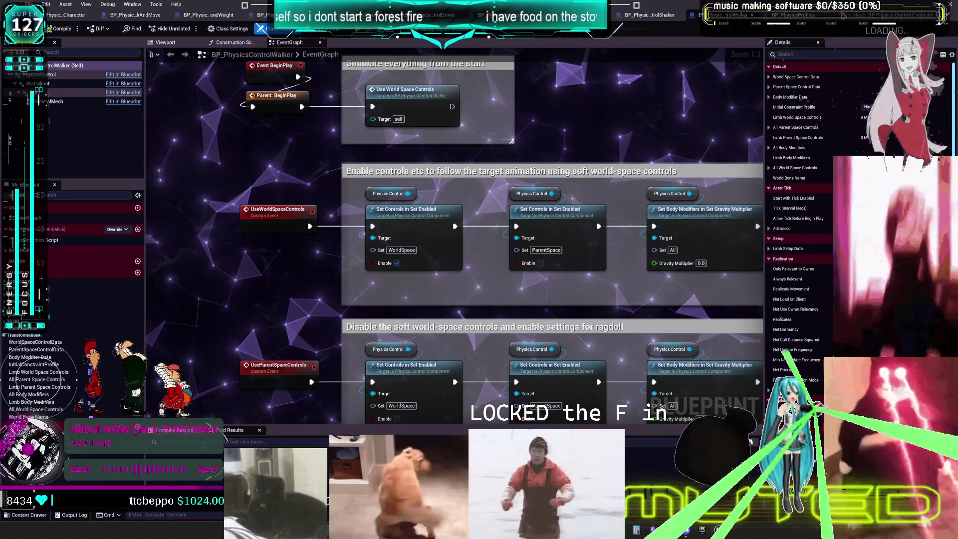
{"action": "key", "text": "ctrl+Tab"}
{"action": "key", "text": "ctrl+Tab"}
{"action": "key", "text": "ctrl+Tab"}
{"action": "key", "text": "ctrl+Tab"}
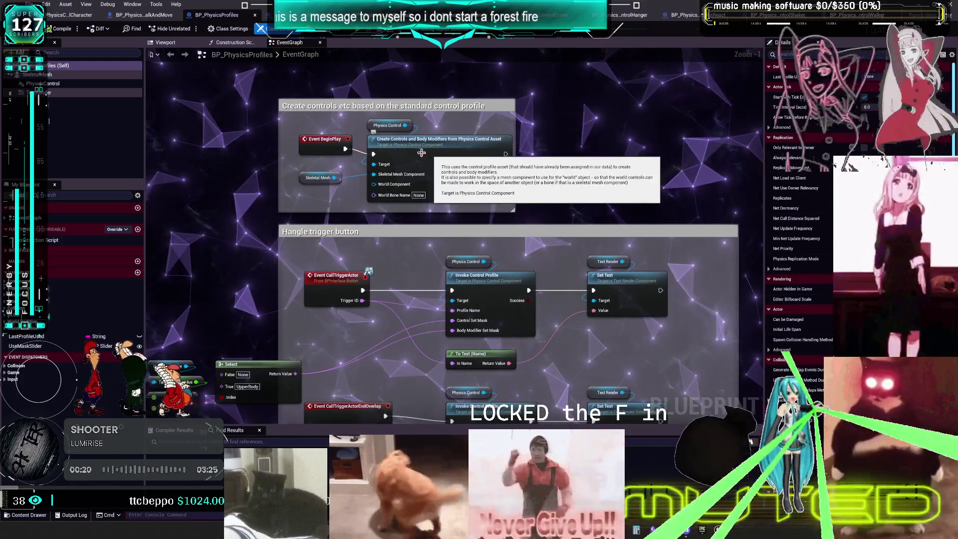
{"action": "key", "text": "ctrl+Tab"}
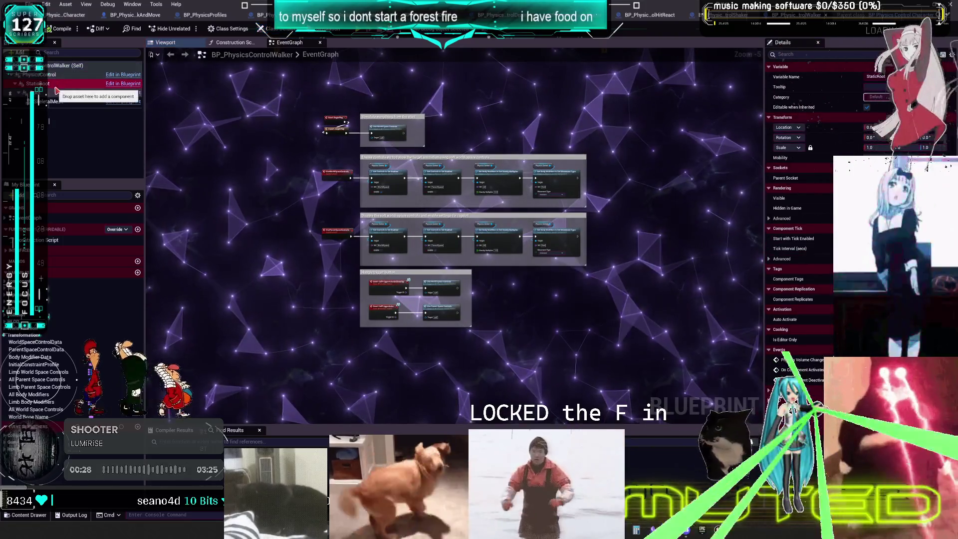
Inspect the Walker's Root component, then view the Shaker, HitReact and BP_PhysicsControlCharacter graphs.
{"action": "left_click", "coordinate": [54, 95]}
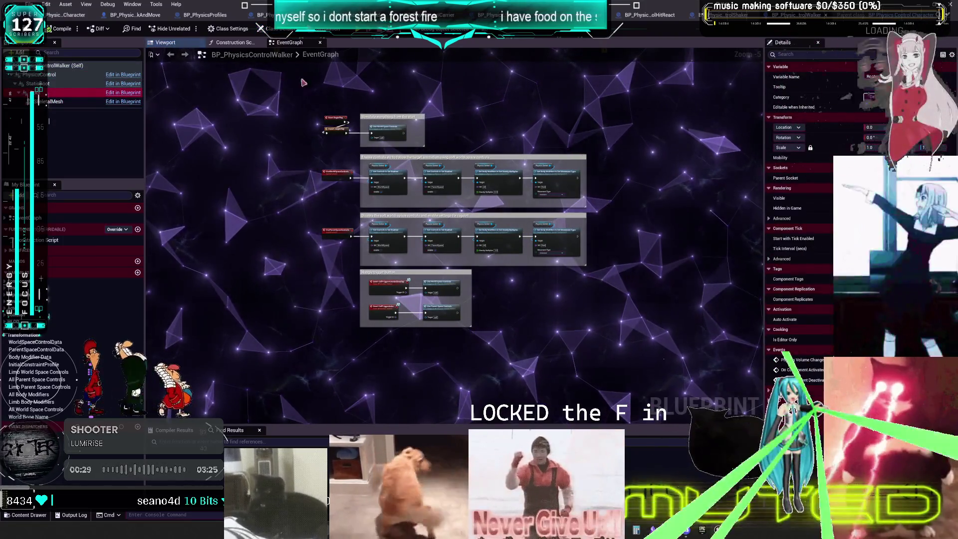
{"action": "scroll", "coordinate": [443, 200], "scroll_direction": "up", "scroll_amount": 2}
{"action": "left_click_drag", "start_coordinate": [444, 200], "coordinate": [437, 191]}
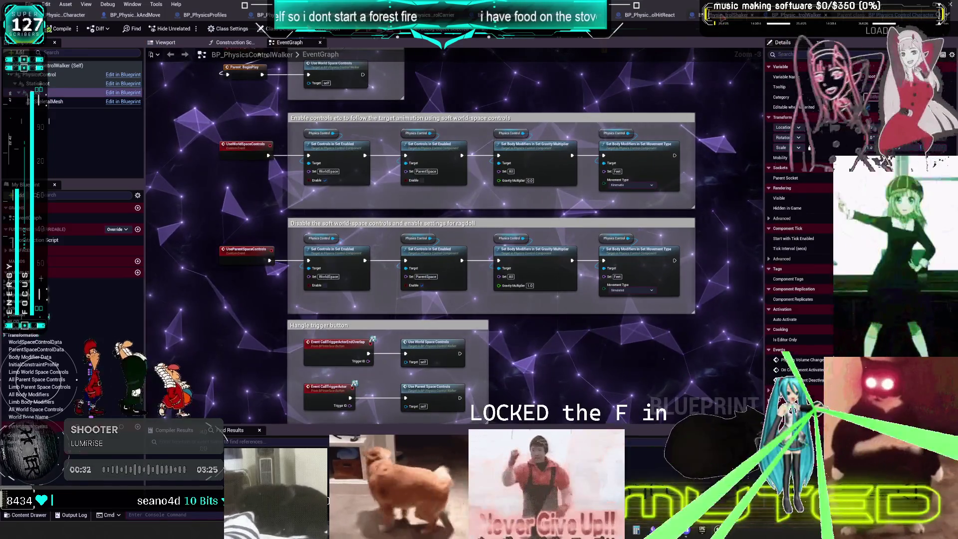
{"action": "key", "text": "ctrl+Tab"}
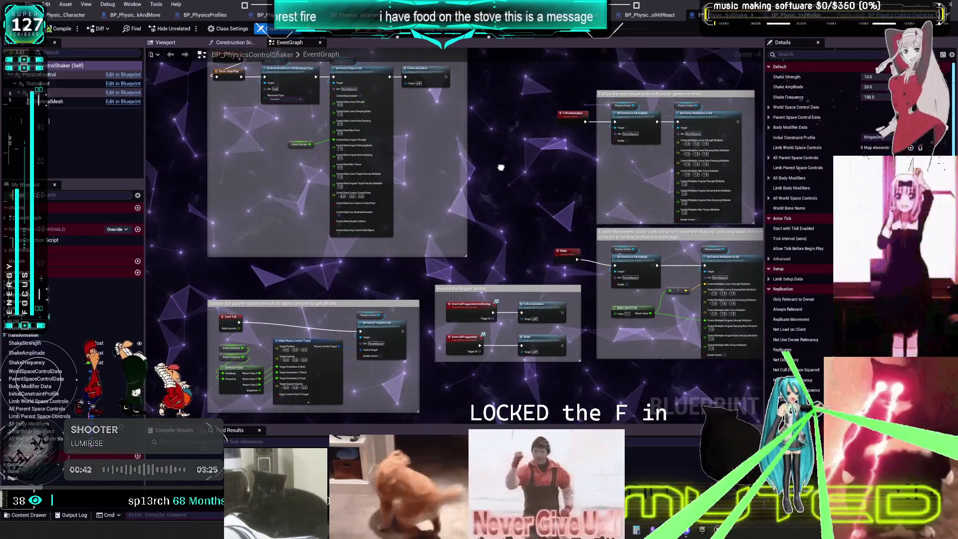
{"action": "left_click", "coordinate": [625, 13]}
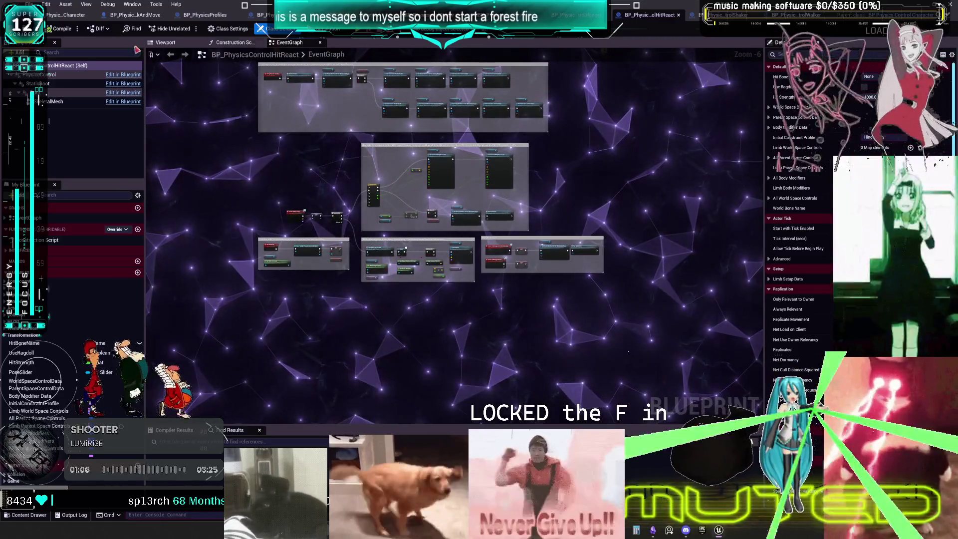
{"action": "left_click", "coordinate": [66, 15]}
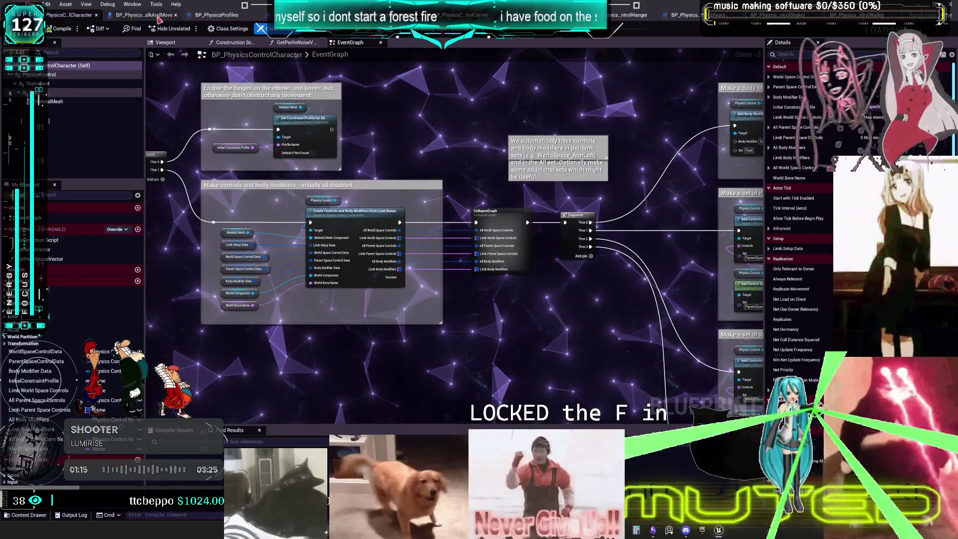
View WalkAndMove's CreateControls graph, then BP_PhysicsProfiles' EventGraph.
{"action": "left_click", "coordinate": [156, 18]}
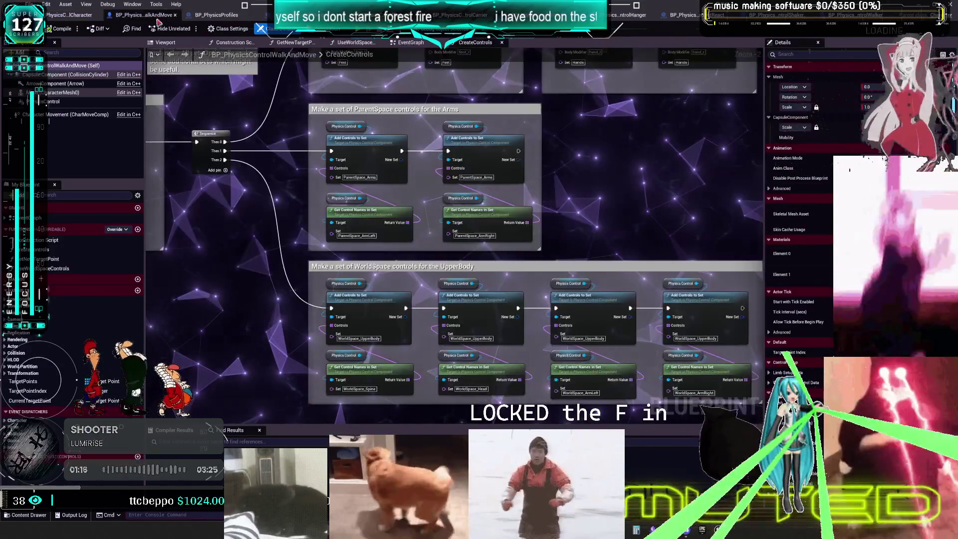
{"action": "left_click", "coordinate": [207, 18]}
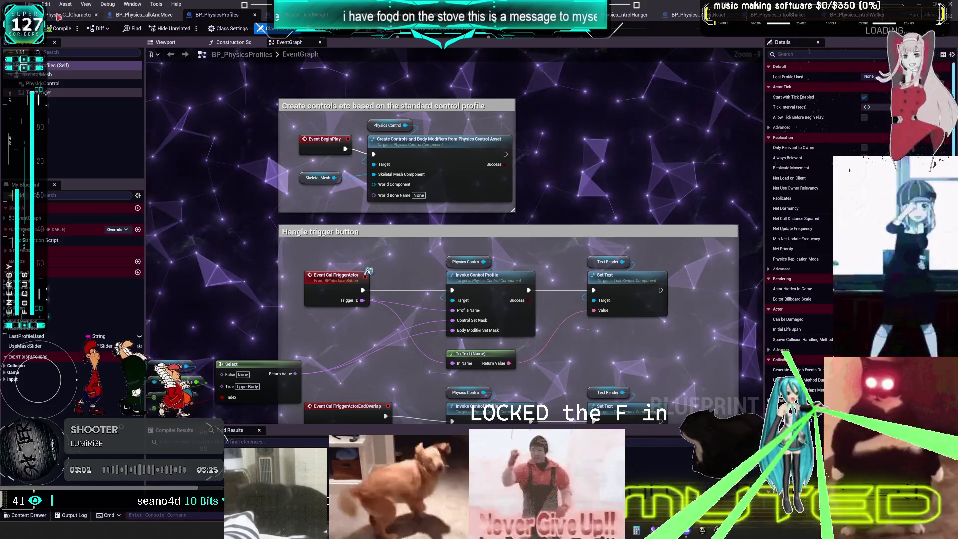
Switch from BP_PhysicsProfiles to the BP_PhysicsControlCharacter graph with Ctrl+Tab.
{"action": "key", "text": "ctrl+Tab"}
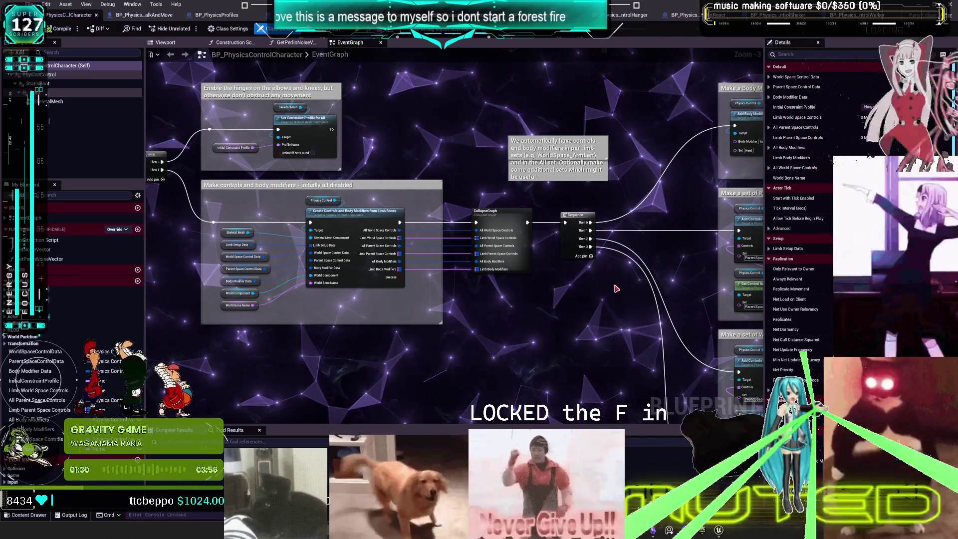
{"action": "left_click_drag", "start_coordinate": [683, 258], "coordinate": [415, 254]}
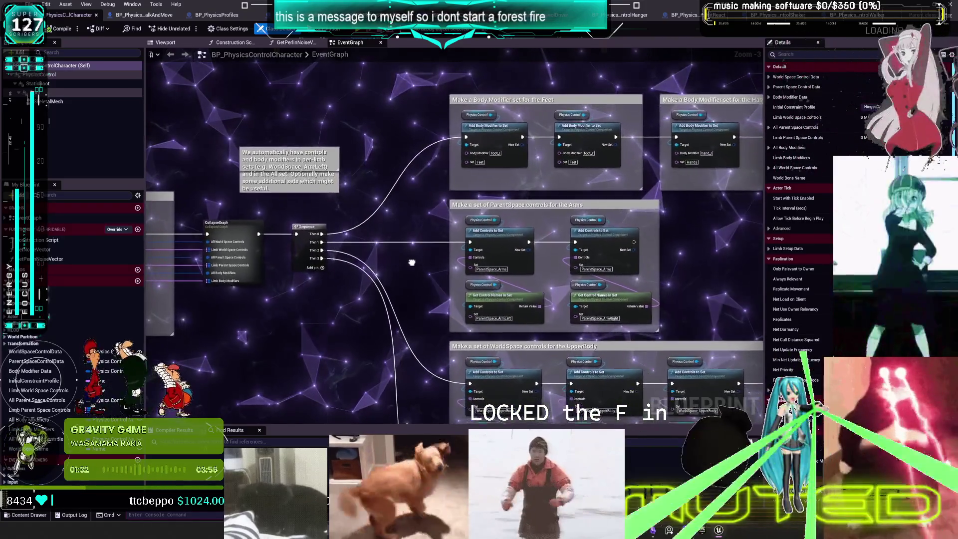
{"action": "left_click_drag", "start_coordinate": [673, 249], "coordinate": [589, 210]}
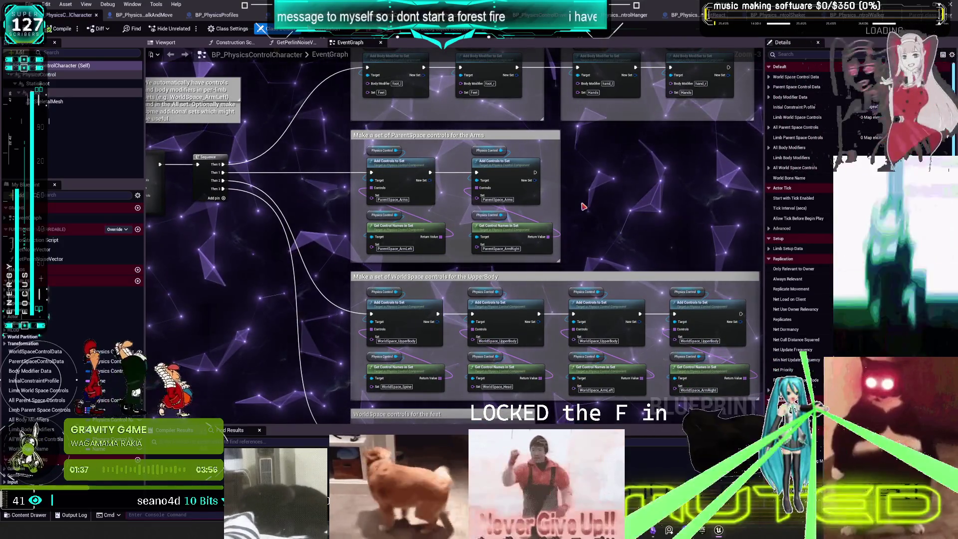
{"action": "left_click_drag", "start_coordinate": [615, 247], "coordinate": [607, 239]}
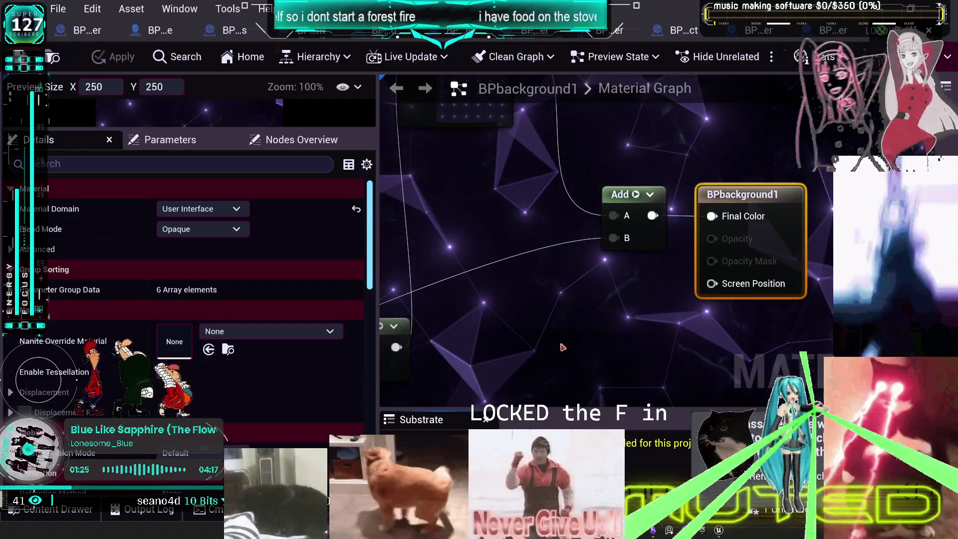
Zoom out the material graph and set Application Scale to 1 in the Widget Reflector.
{"action": "scroll", "coordinate": [524, 299], "scroll_direction": "down", "scroll_amount": 2}
{"action": "scroll", "coordinate": [494, 271], "scroll_direction": "down", "scroll_amount": 3}
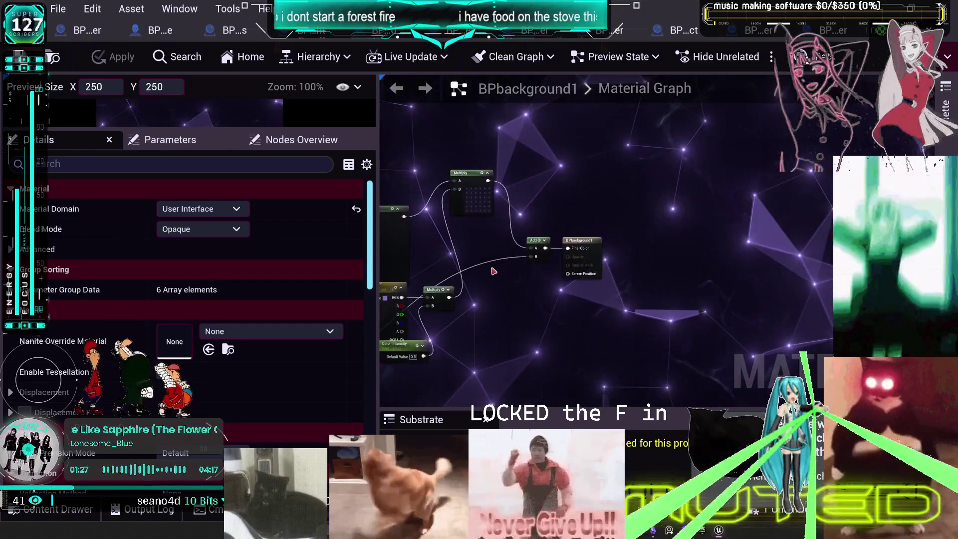
{"action": "scroll", "coordinate": [493, 271], "scroll_direction": "down", "scroll_amount": 3}
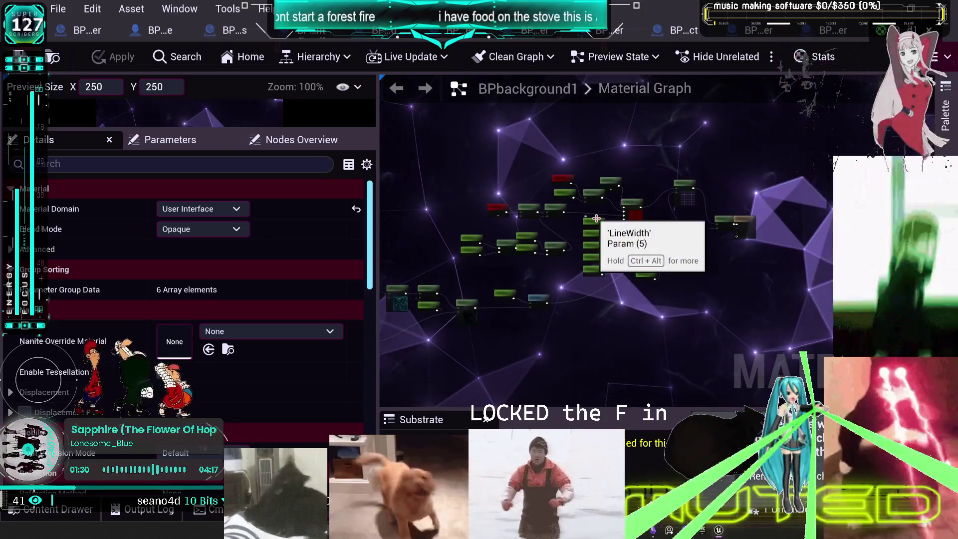
{"action": "key", "text": "ctrl+shift+w"}
{"action": "type", "text": "1"}
{"action": "key", "text": "Return"}
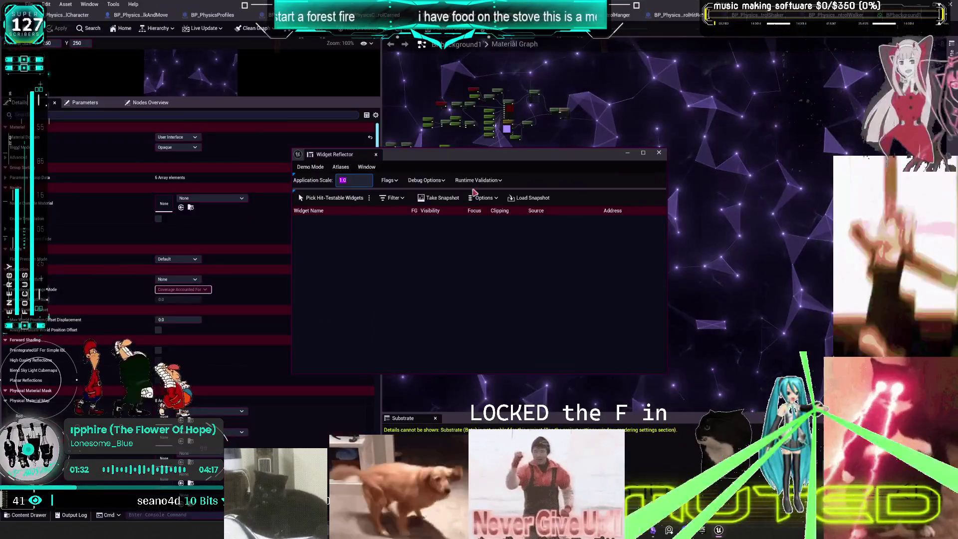
Widen the BPbackground1 material graph panel, then close the material.
{"action": "scroll", "coordinate": [494, 120], "scroll_direction": "up", "scroll_amount": 6}
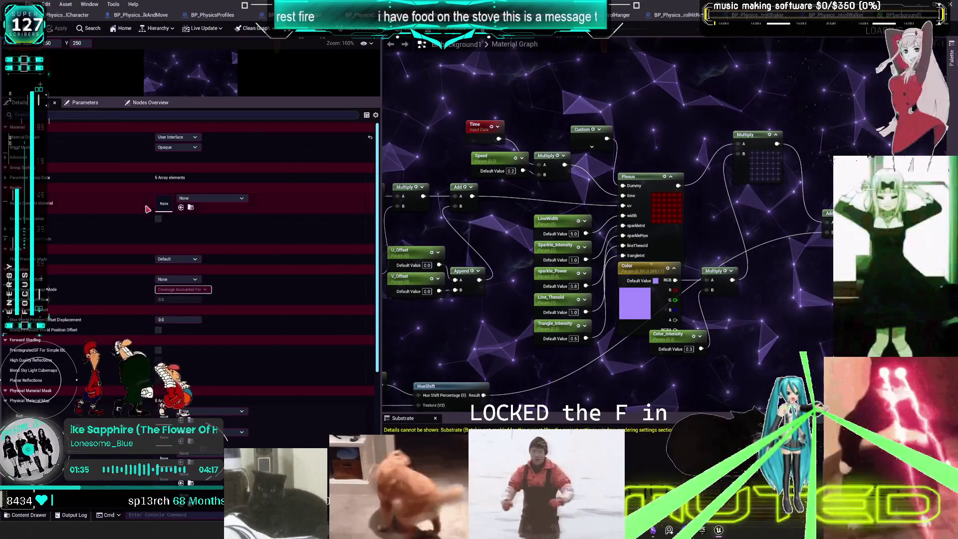
{"action": "left_click_drag", "start_coordinate": [382, 173], "coordinate": [121, 173]}
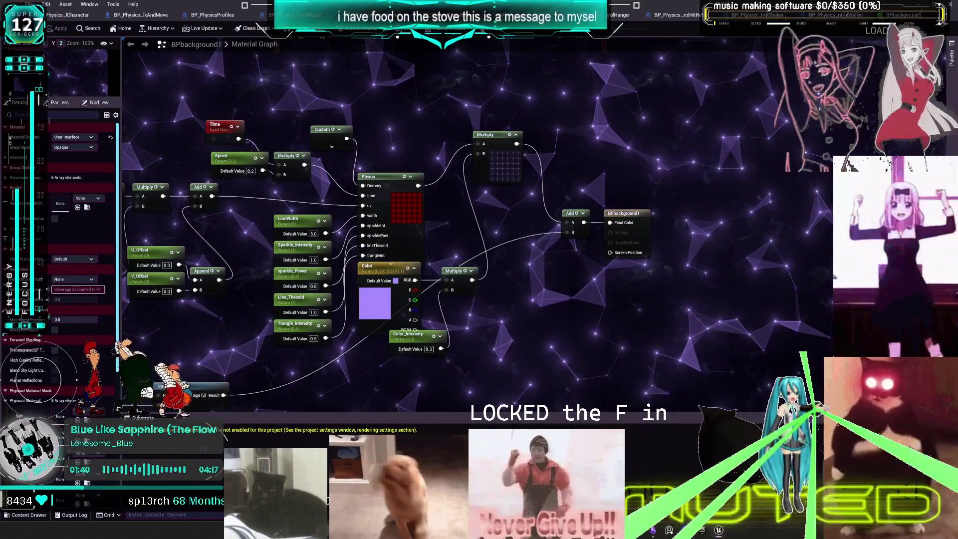
{"action": "key", "text": "ctrl+w"}
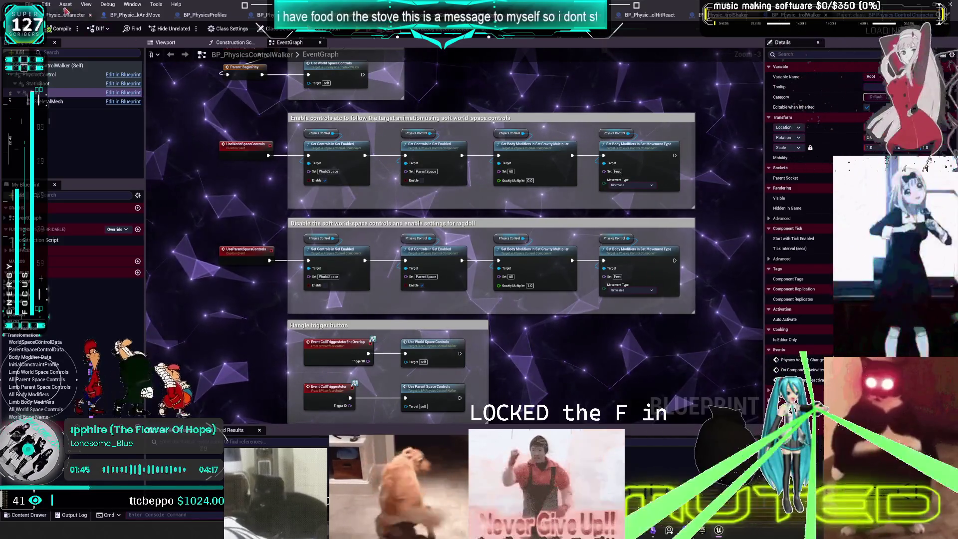
Set the Graphs Background Brush image to BPbackground2 in Editor Preferences.
{"action": "left_click", "coordinate": [46, 4]}
{"action": "left_click", "coordinate": [83, 92]}
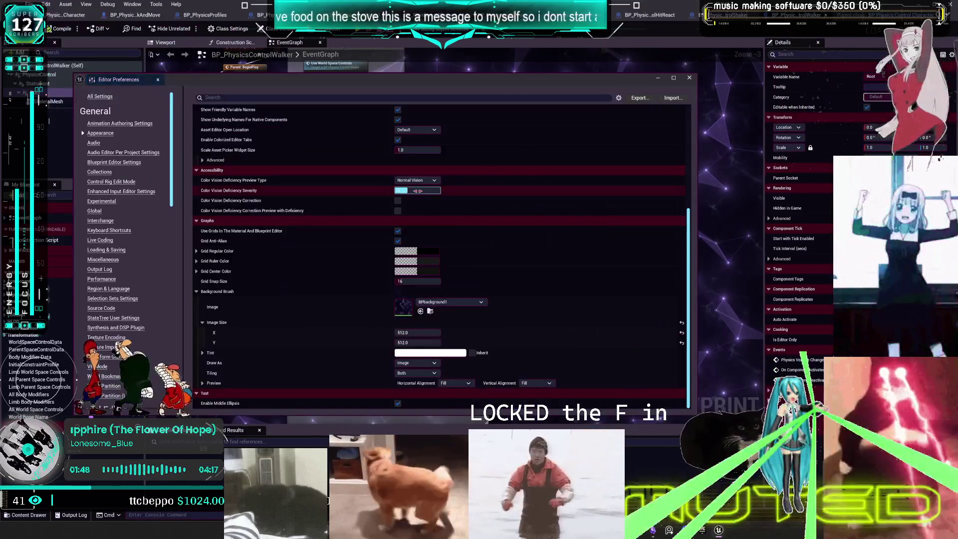
{"action": "left_click", "coordinate": [456, 302]}
{"action": "left_click", "coordinate": [463, 400]}
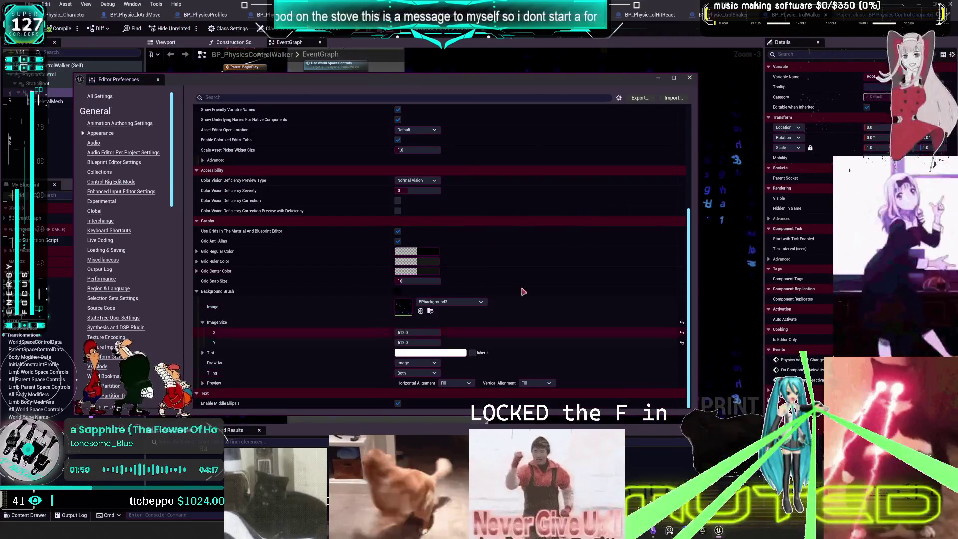
{"action": "left_click", "coordinate": [690, 78]}
Pan the Walker EventGraph to center its nodes and show the trigger-button section.
{"action": "scroll", "coordinate": [412, 228], "scroll_direction": "up", "scroll_amount": 2}
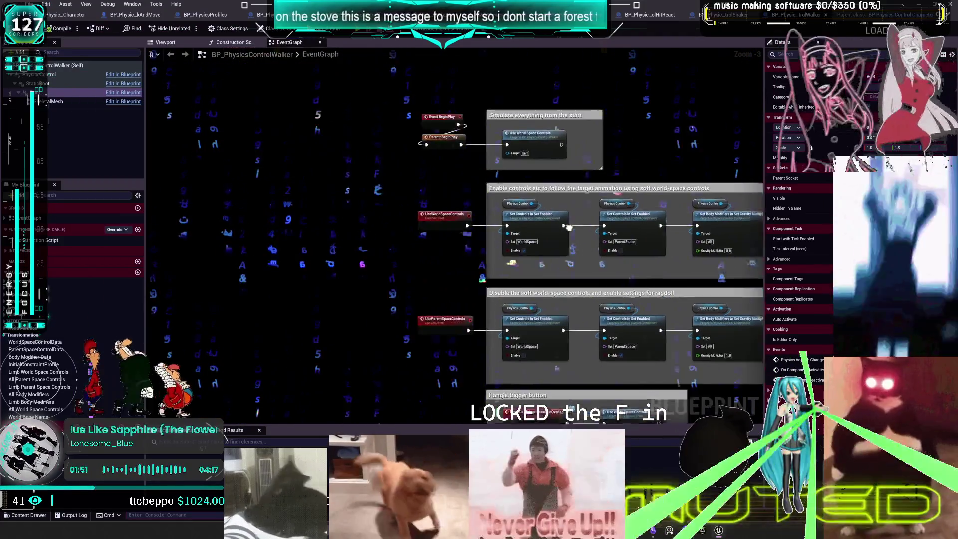
{"action": "left_click_drag", "start_coordinate": [412, 228], "coordinate": [496, 213]}
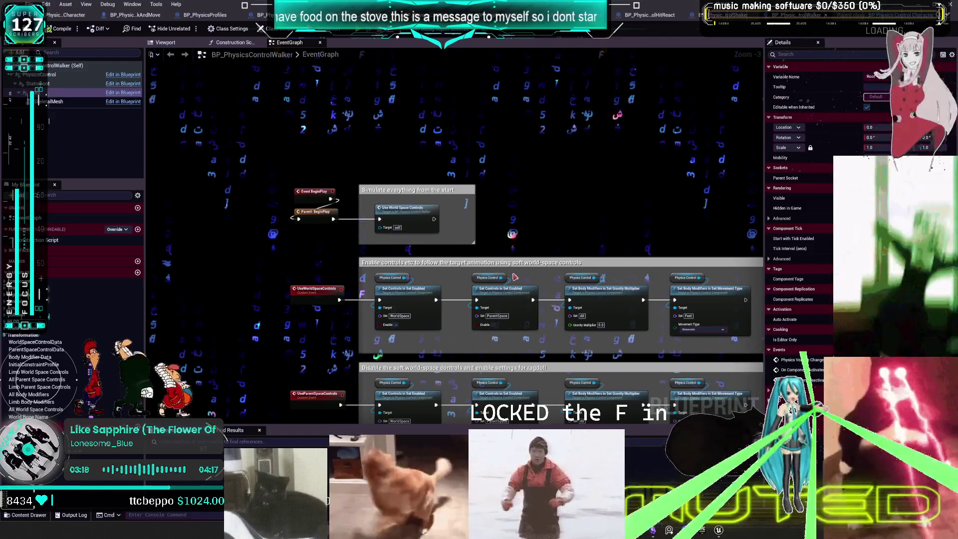
{"action": "left_click_drag", "start_coordinate": [569, 243], "coordinate": [484, 149]}
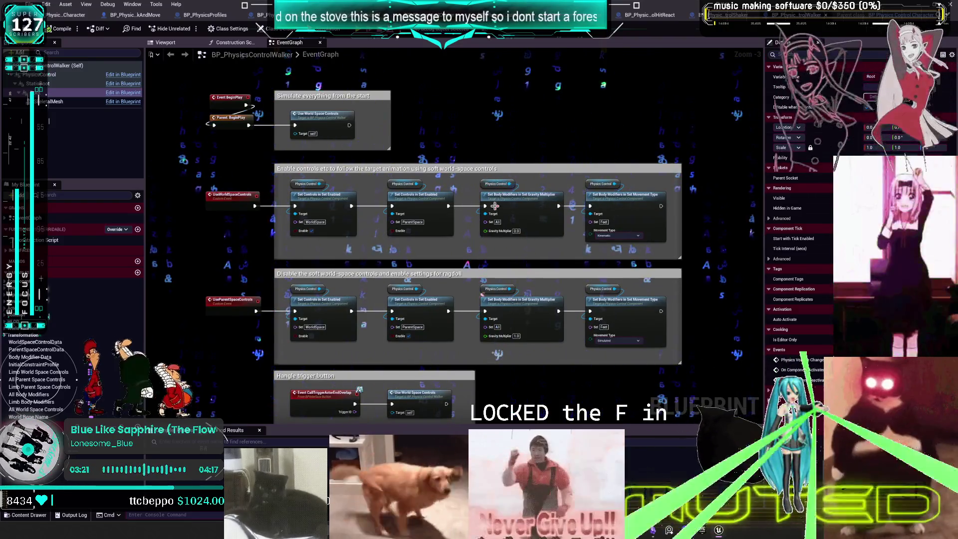
Reveal the second trigger event, then view WalkAndMove, PhysicsProfiles, WalkerBlendWeight, Carried and Carrier graphs.
{"action": "left_click_drag", "start_coordinate": [494, 203], "coordinate": [493, 146]}
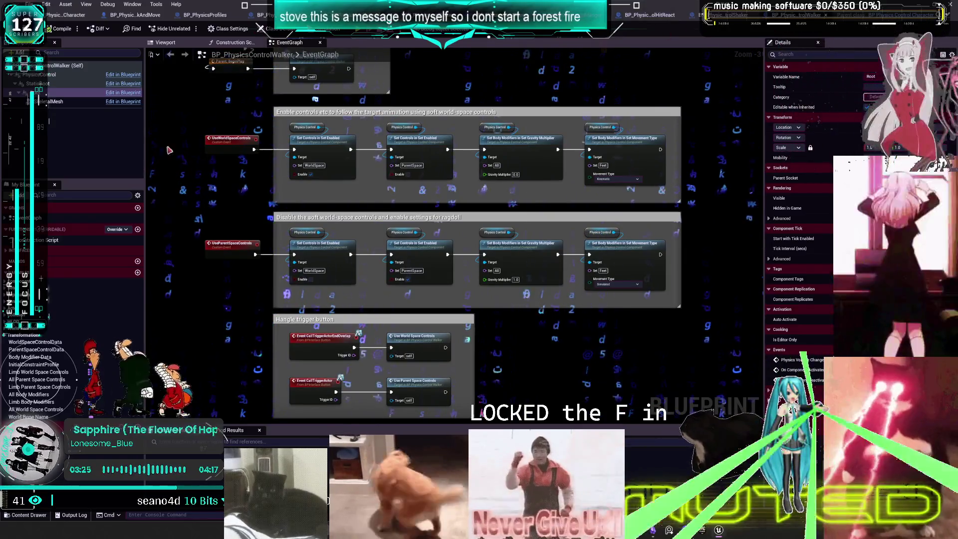
{"action": "left_click", "coordinate": [124, 15]}
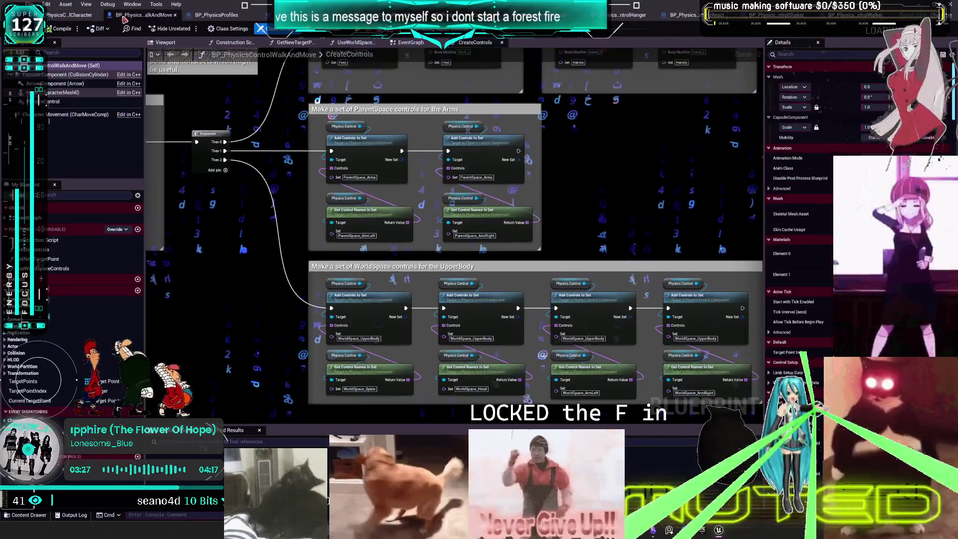
{"action": "left_click", "coordinate": [210, 15]}
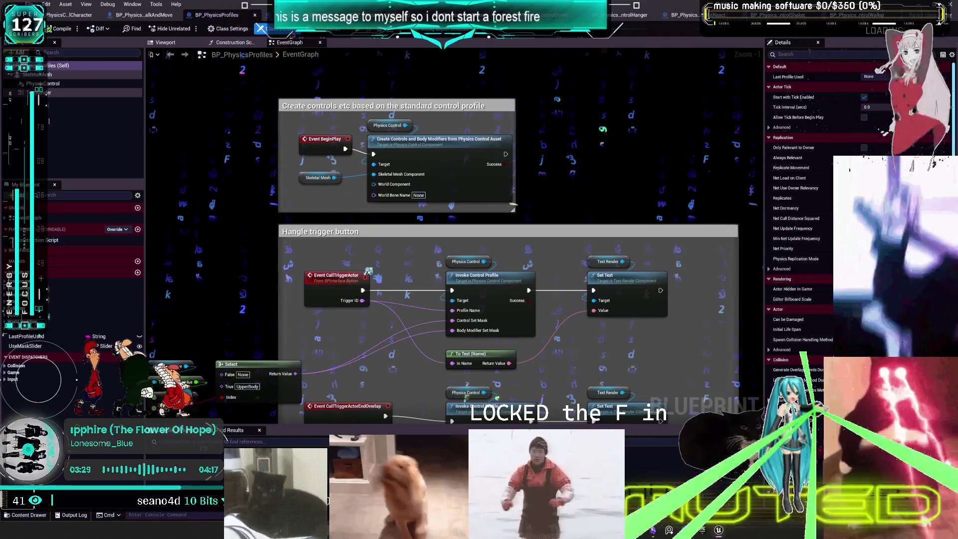
{"action": "left_click", "coordinate": [265, 15]}
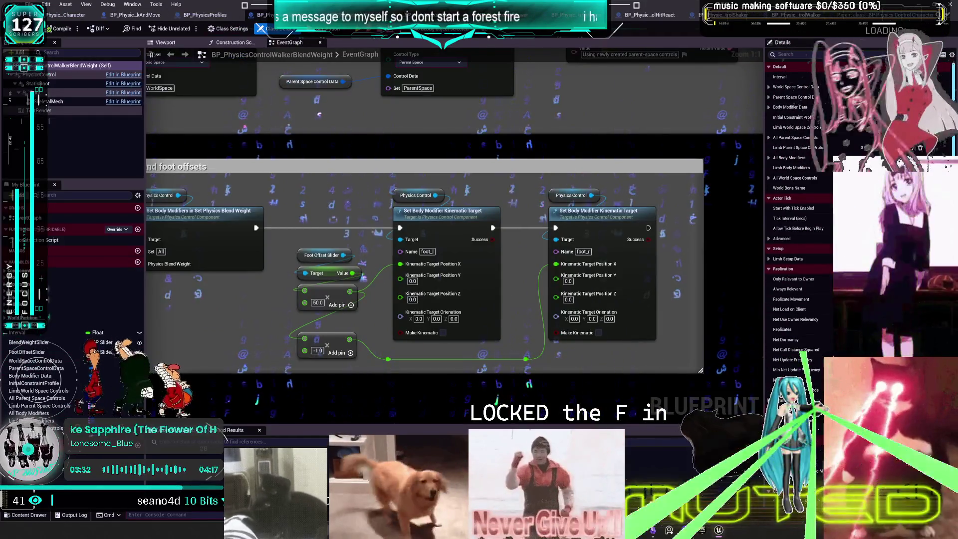
{"action": "left_click", "coordinate": [325, 15]}
{"action": "left_click", "coordinate": [385, 14]}
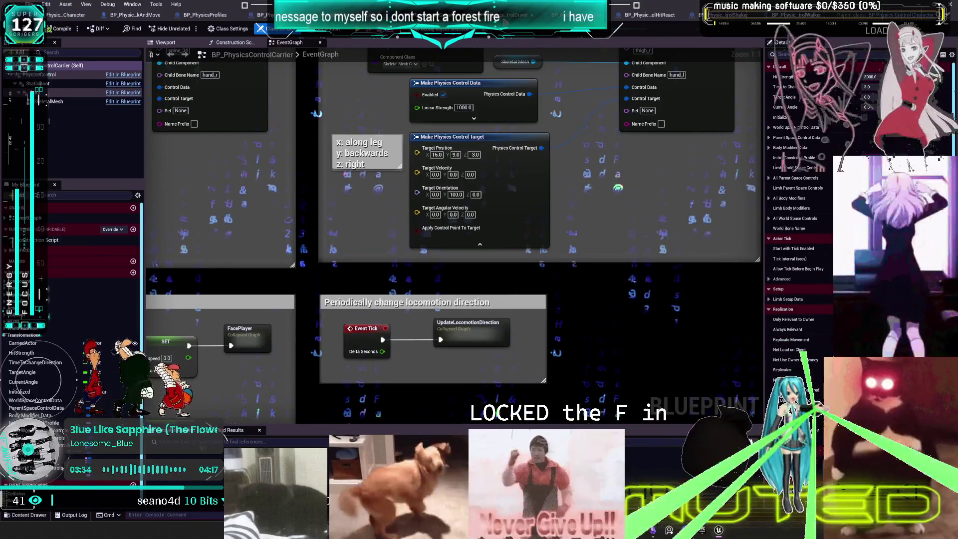
Review the Driver graph's gear-change nodes, then switch to the BP_PhysicsControlHanger graph.
{"action": "left_click", "coordinate": [505, 15]}
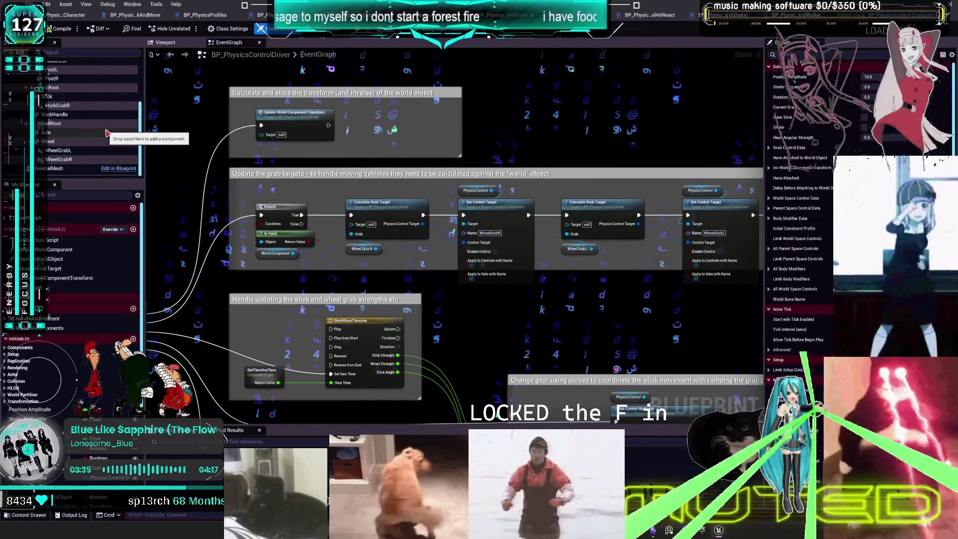
{"action": "scroll", "coordinate": [399, 155], "scroll_direction": "down", "scroll_amount": 1}
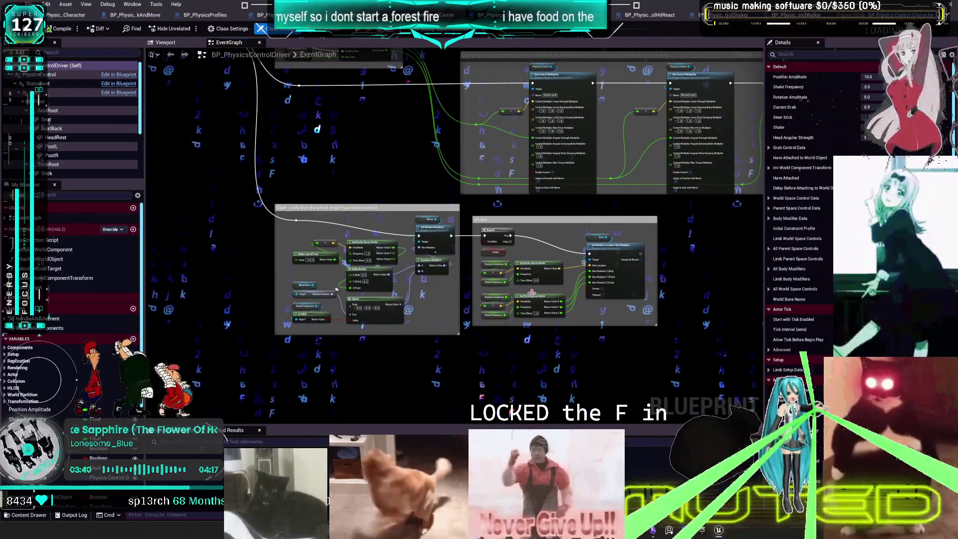
{"action": "mouse_move", "coordinate": [512, 112]}
{"action": "left_mouse_down"}
{"action": "mouse_move", "coordinate": [505, 115]}
{"action": "mouse_move", "coordinate": [544, 241]}
{"action": "left_mouse_up"}
{"action": "left_click_drag", "start_coordinate": [663, 220], "coordinate": [443, 233]}
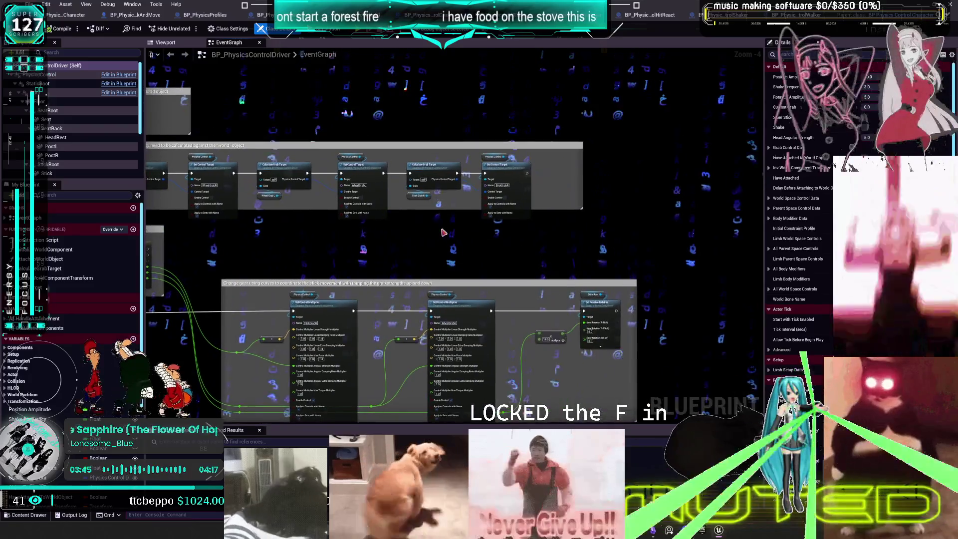
{"action": "key", "text": "ctrl+Tab"}
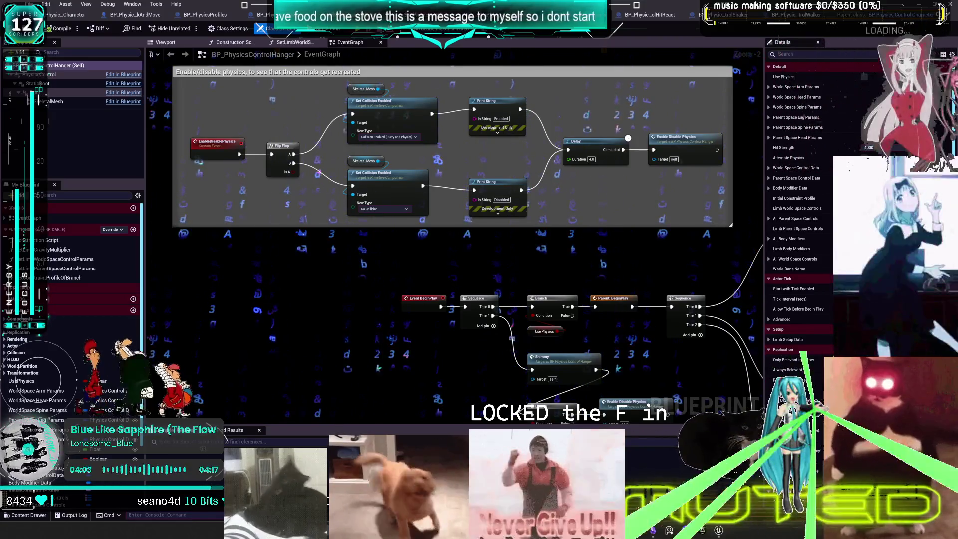
View HitReact's physics setup, then the Walker's soft world-space controls comment.
{"action": "left_click", "coordinate": [639, 16]}
{"action": "mouse_move", "coordinate": [357, 147]}
{"action": "left_mouse_down"}
{"action": "mouse_move", "coordinate": [487, 260]}
{"action": "mouse_move", "coordinate": [568, 130]}
{"action": "left_mouse_up"}
{"action": "left_click", "coordinate": [728, 15]}
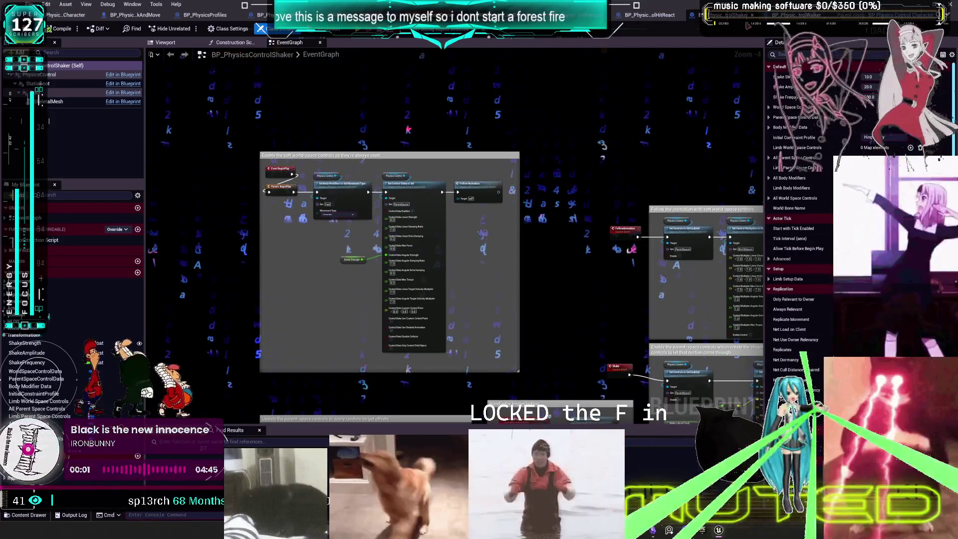
{"action": "left_click", "coordinate": [793, 15]}
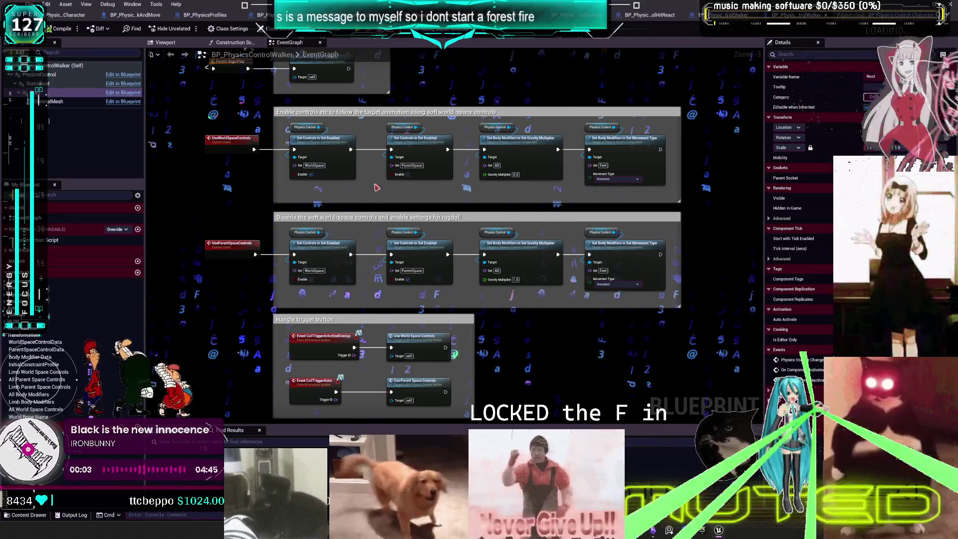
{"action": "left_click", "coordinate": [335, 219]}
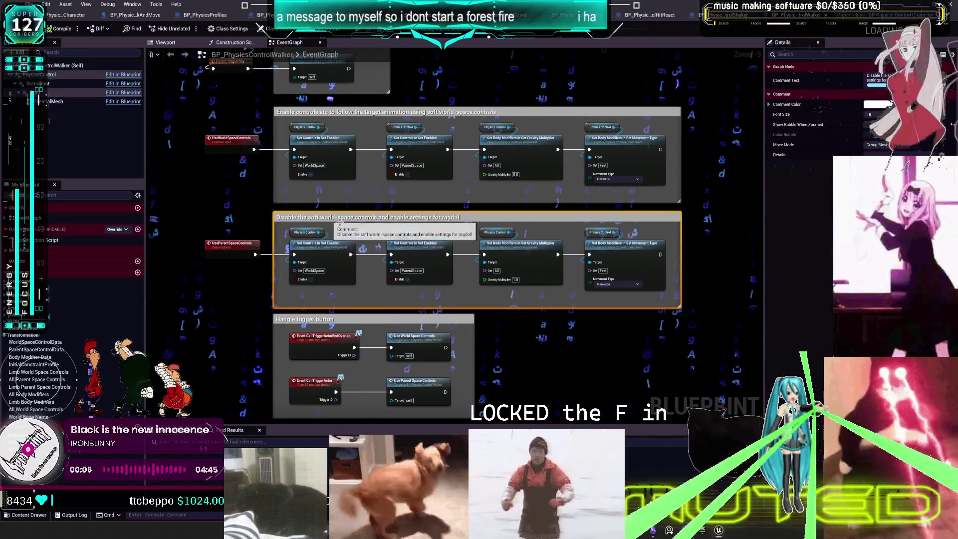
Explore the Shaker graph's random target offsets and BeginPlay world-space controls sections.
{"action": "left_click", "coordinate": [729, 15]}
{"action": "mouse_move", "coordinate": [561, 191]}
{"action": "left_mouse_down"}
{"action": "mouse_move", "coordinate": [435, 183]}
{"action": "mouse_move", "coordinate": [444, 62]}
{"action": "left_mouse_up"}
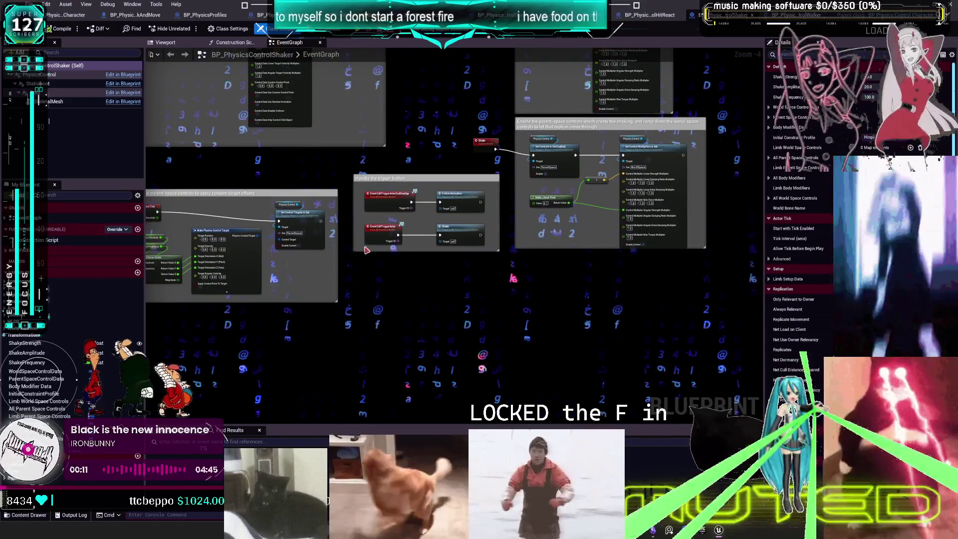
{"action": "scroll", "coordinate": [370, 250], "scroll_direction": "up", "scroll_amount": 1}
{"action": "left_click_drag", "start_coordinate": [371, 249], "coordinate": [588, 259]}
{"action": "scroll", "coordinate": [589, 259], "scroll_direction": "up", "scroll_amount": 1}
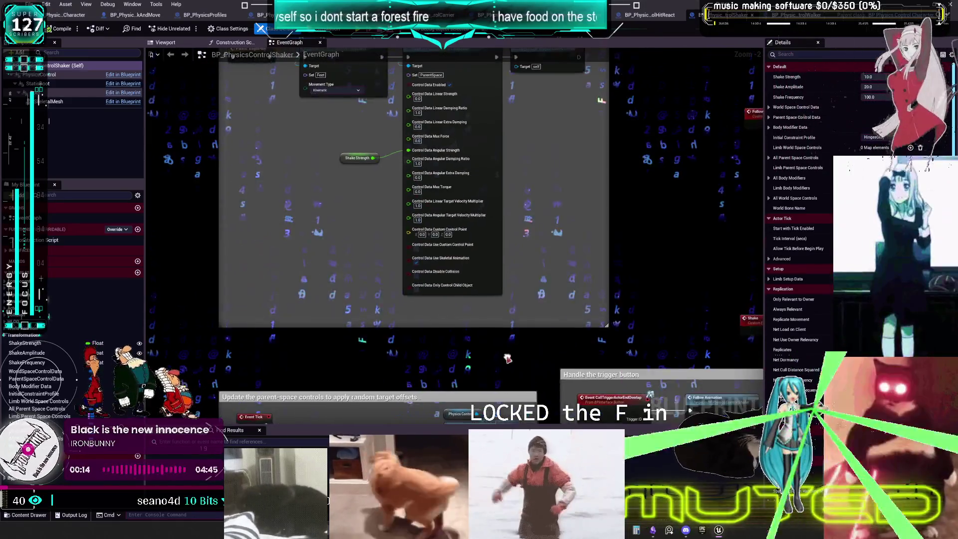
{"action": "left_click_drag", "start_coordinate": [554, 123], "coordinate": [443, 218]}
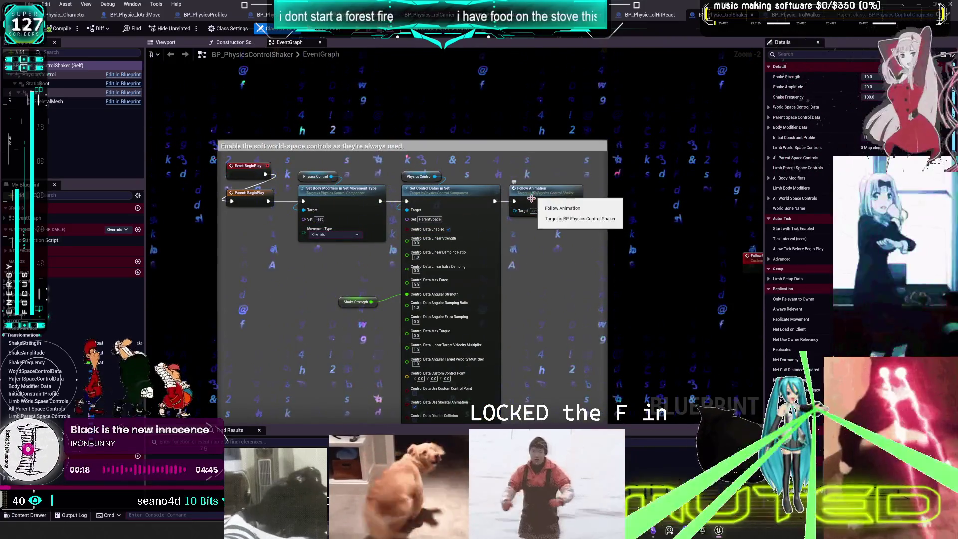
Check the Shaker's FollowAnimation event and trigger-button handling, then return to HitReact's EventGraph.
{"action": "double_click", "coordinate": [547, 188]}
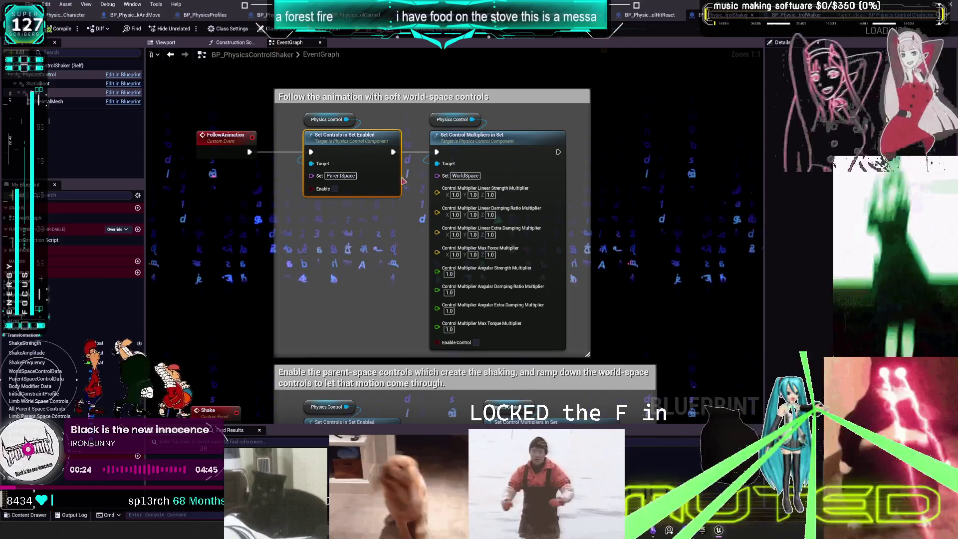
{"action": "scroll", "coordinate": [459, 106], "scroll_direction": "down", "scroll_amount": 1}
{"action": "left_click_drag", "start_coordinate": [468, 247], "coordinate": [471, 143]}
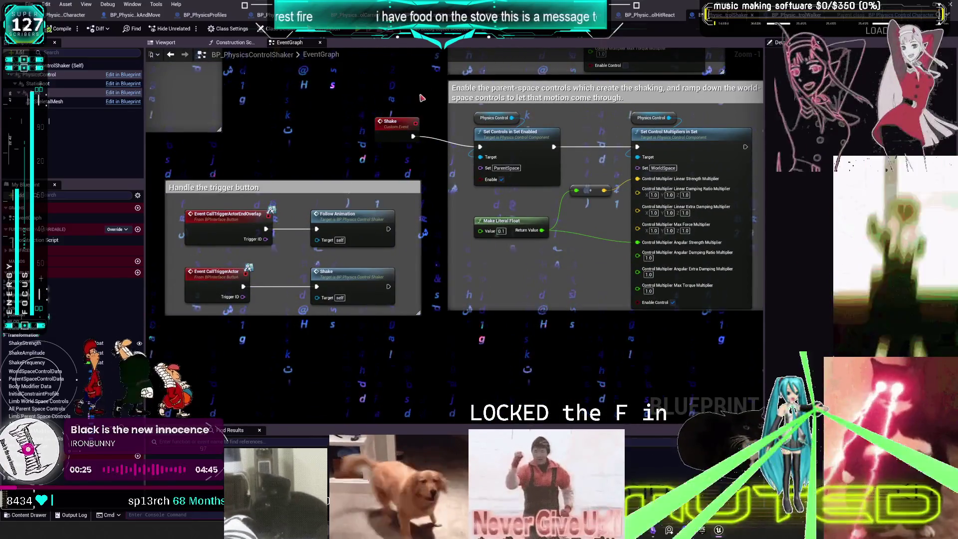
{"action": "scroll", "coordinate": [463, 166], "scroll_direction": "down", "scroll_amount": 3}
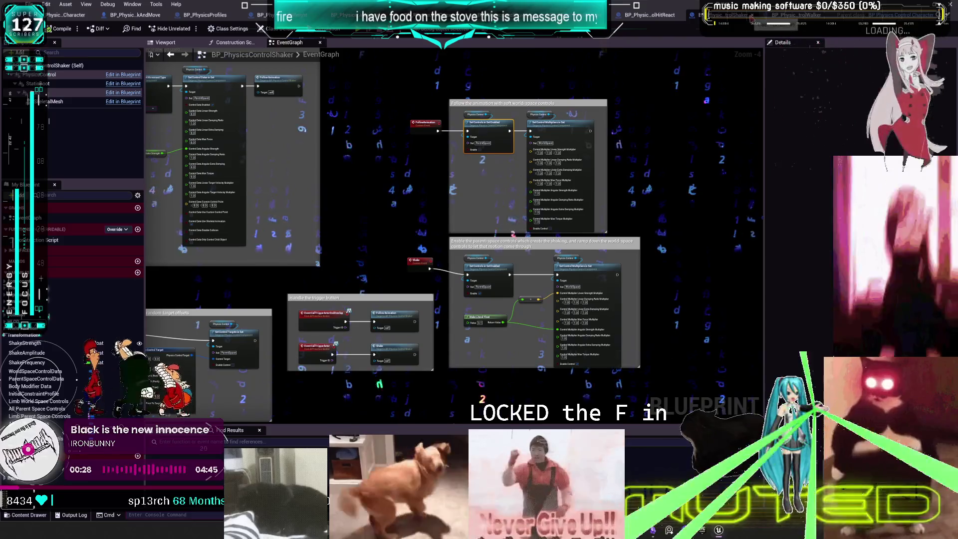
{"action": "left_click", "coordinate": [649, 14]}
{"action": "scroll", "coordinate": [370, 289], "scroll_direction": "down", "scroll_amount": 4}
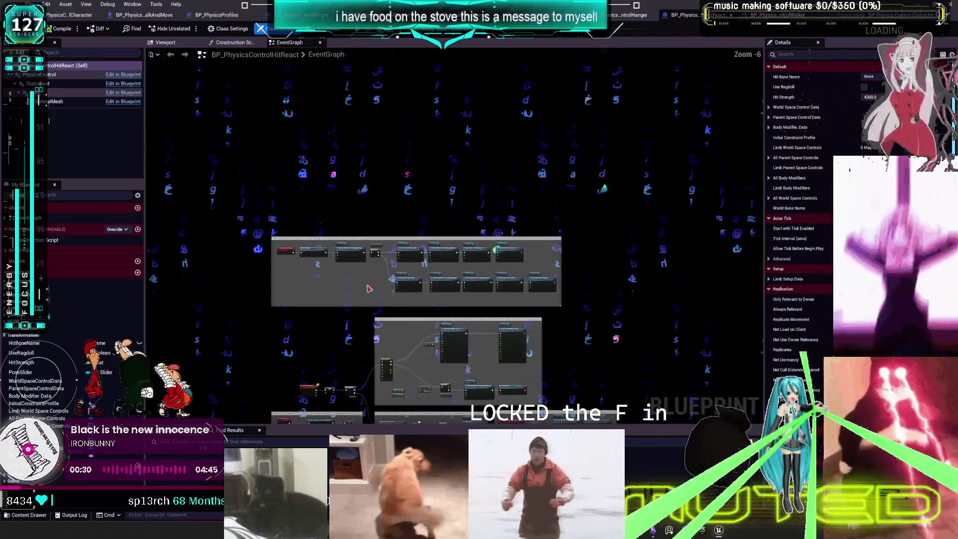
Review the HitReact ragdoll branch nodes, box-selecting the top row, then switch to BP_PhysicsControlHanger's event graph.
{"action": "scroll", "coordinate": [414, 245], "scroll_direction": "up", "scroll_amount": 5}
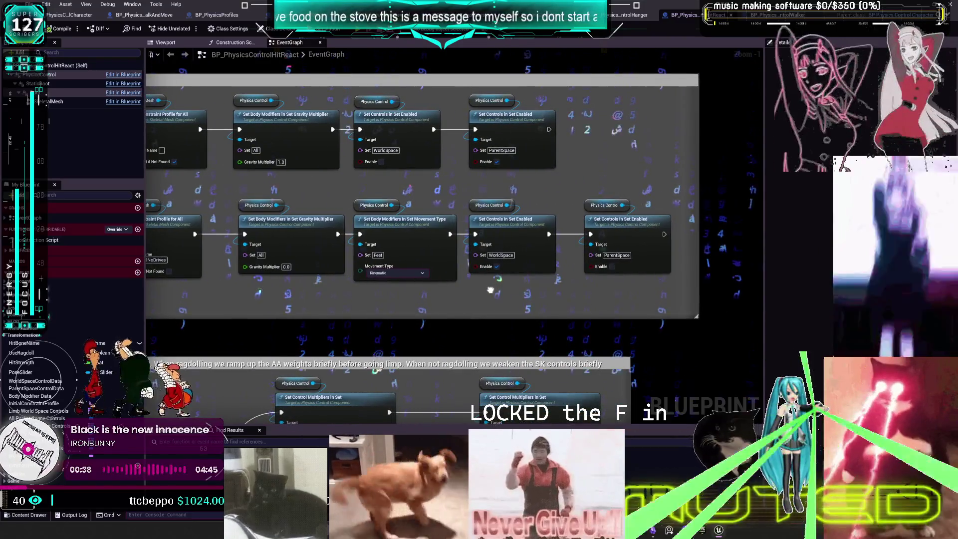
{"action": "left_click_drag", "start_coordinate": [491, 289], "coordinate": [645, 283]}
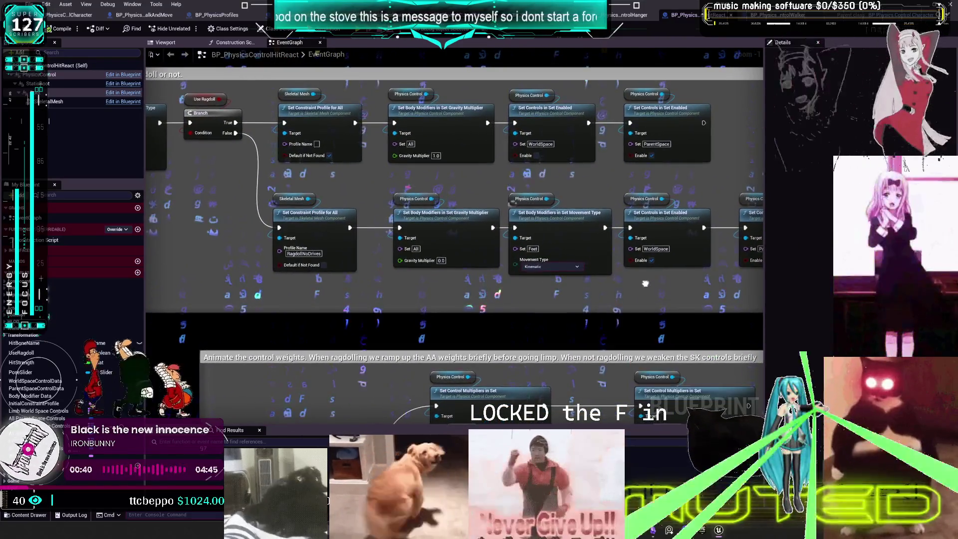
{"action": "left_click_drag", "start_coordinate": [645, 284], "coordinate": [622, 340]}
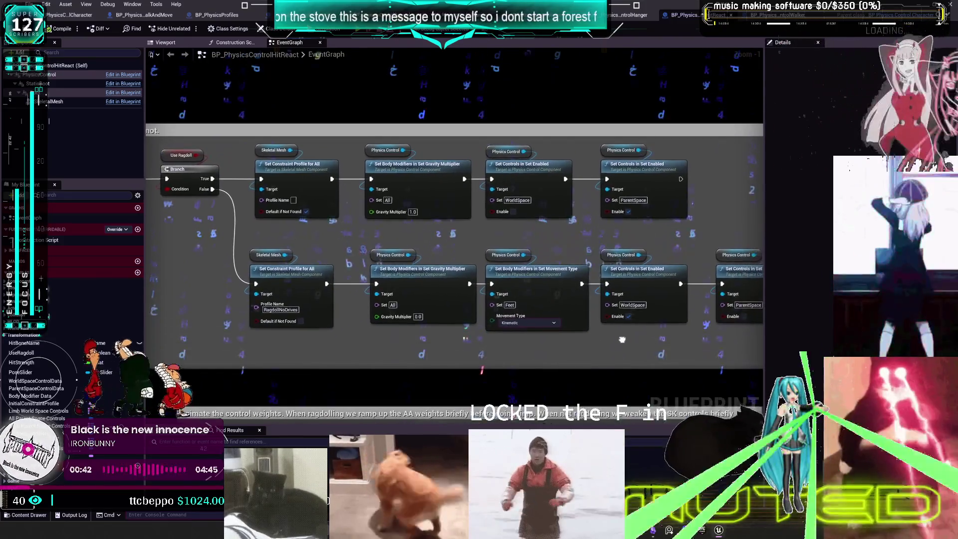
{"action": "mouse_move", "coordinate": [702, 212]}
{"action": "left_mouse_down"}
{"action": "mouse_move", "coordinate": [494, 155]}
{"action": "mouse_move", "coordinate": [265, 154]}
{"action": "left_mouse_up"}
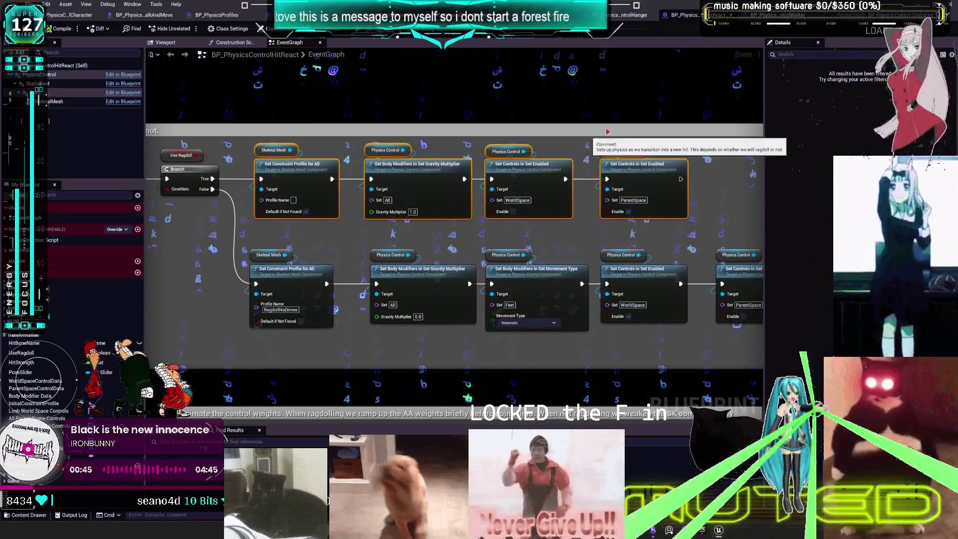
{"action": "left_click", "coordinate": [614, 16]}
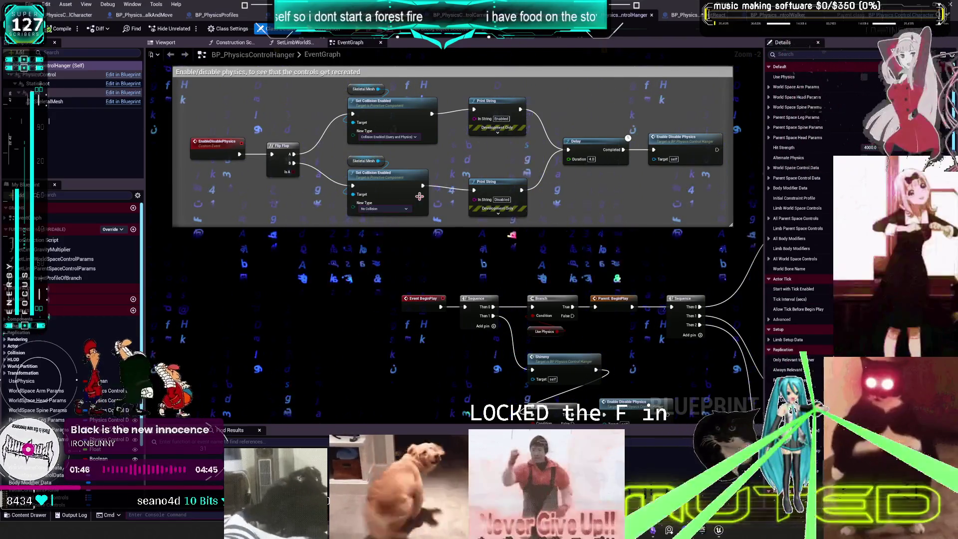
{"action": "mouse_move", "coordinate": [560, 283]}
{"action": "left_mouse_down"}
{"action": "mouse_move", "coordinate": [507, 248]}
{"action": "mouse_move", "coordinate": [362, 211]}
{"action": "left_mouse_up"}
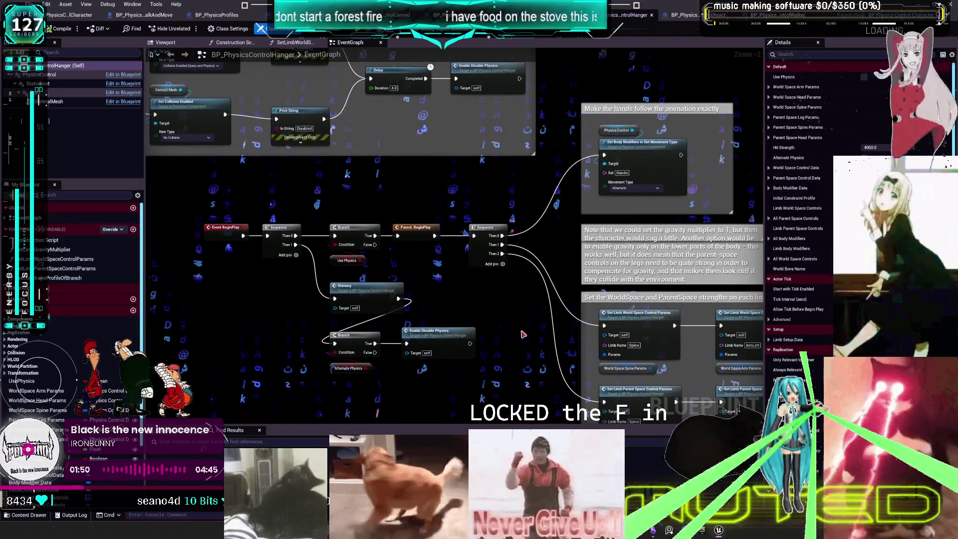
{"action": "scroll", "coordinate": [517, 334], "scroll_direction": "up", "scroll_amount": 2}
{"action": "mouse_move", "coordinate": [517, 334]}
{"action": "left_mouse_down"}
{"action": "mouse_move", "coordinate": [392, 162]}
{"action": "mouse_move", "coordinate": [384, 109]}
{"action": "left_mouse_up"}
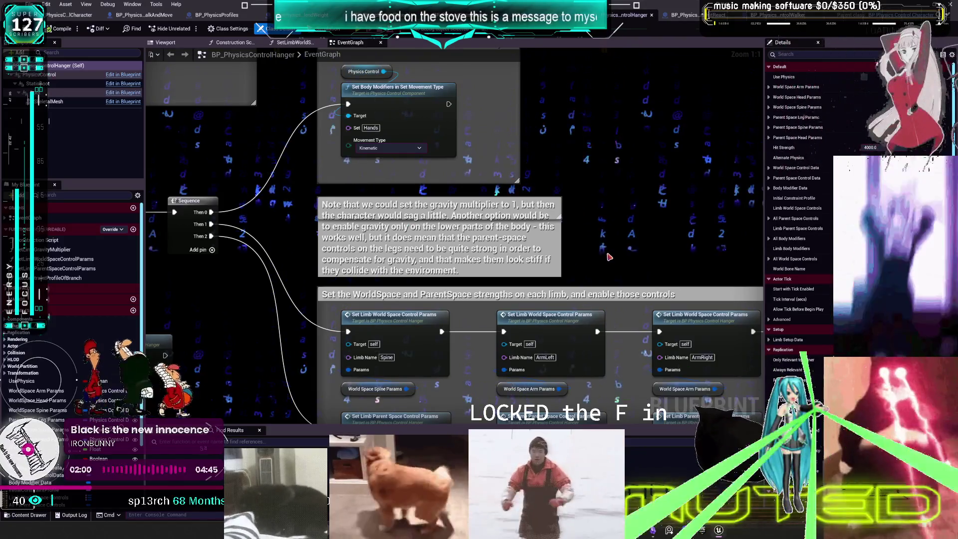
{"action": "left_click_drag", "start_coordinate": [606, 253], "coordinate": [595, 171]}
{"action": "scroll", "coordinate": [595, 171], "scroll_direction": "down", "scroll_amount": 3}
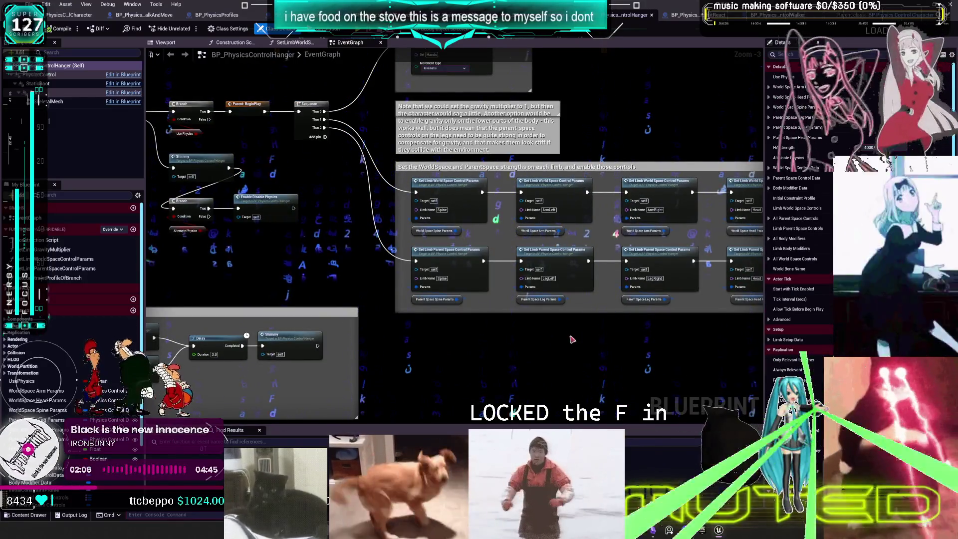
{"action": "mouse_move", "coordinate": [572, 340]}
{"action": "left_mouse_down"}
{"action": "mouse_move", "coordinate": [594, 265]}
{"action": "mouse_move", "coordinate": [765, 230]}
{"action": "left_mouse_up"}
{"action": "left_click_drag", "start_coordinate": [623, 219], "coordinate": [692, 112]}
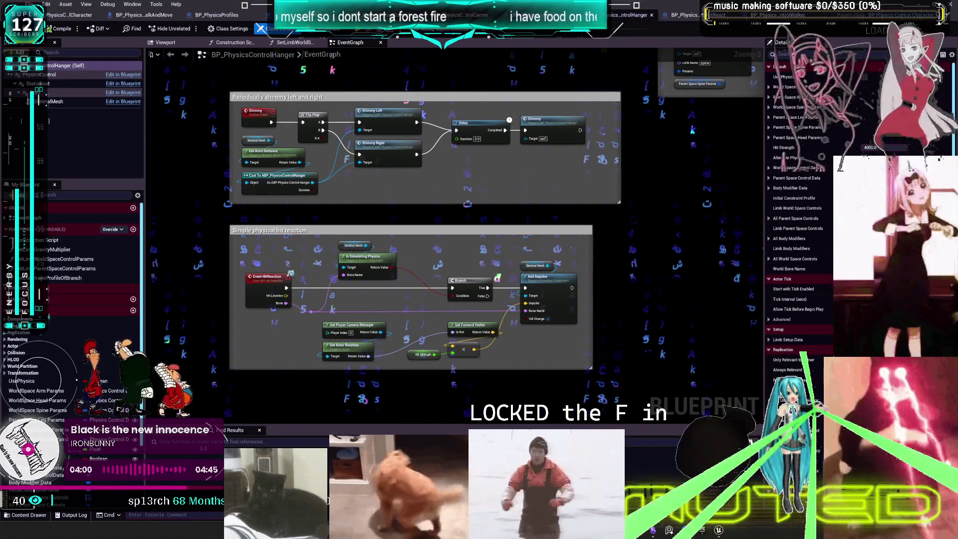
Pan the Hanger graph across its hit-reaction, limb-strength and BeginPlay sequence nodes.
{"action": "scroll", "coordinate": [511, 190], "scroll_direction": "down", "scroll_amount": 4}
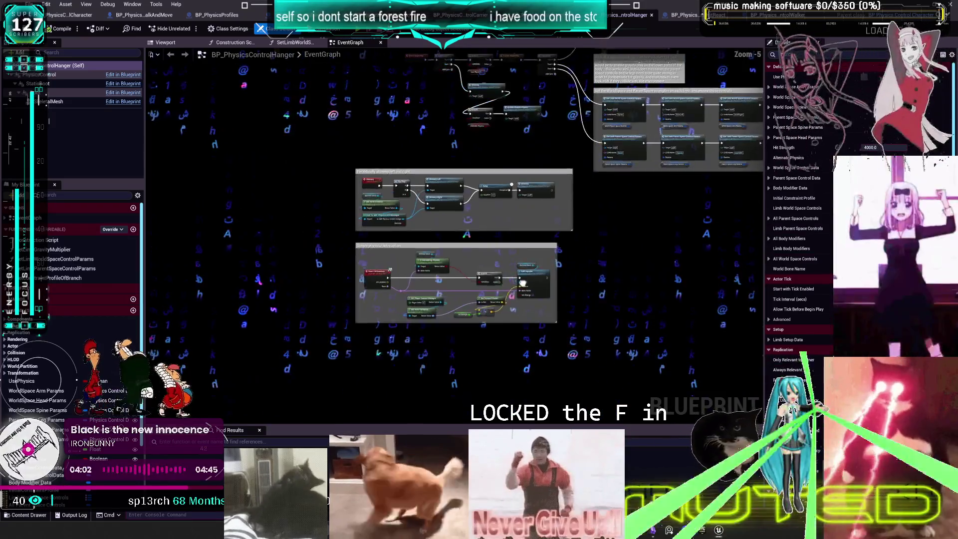
{"action": "scroll", "coordinate": [515, 348], "scroll_direction": "up", "scroll_amount": 4}
{"action": "left_click_drag", "start_coordinate": [515, 348], "coordinate": [530, 323]}
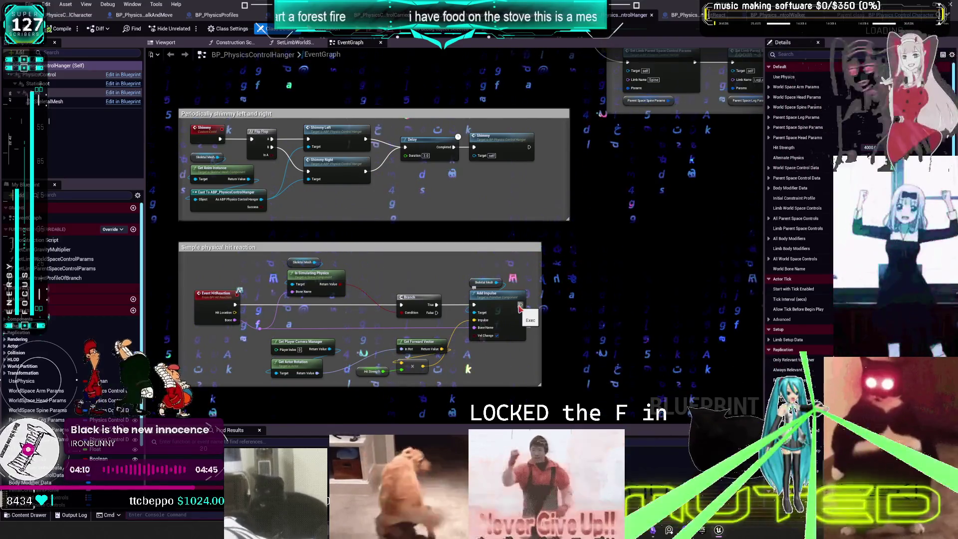
{"action": "left_click_drag", "start_coordinate": [542, 273], "coordinate": [487, 207]}
{"action": "left_click_drag", "start_coordinate": [634, 148], "coordinate": [475, 176]}
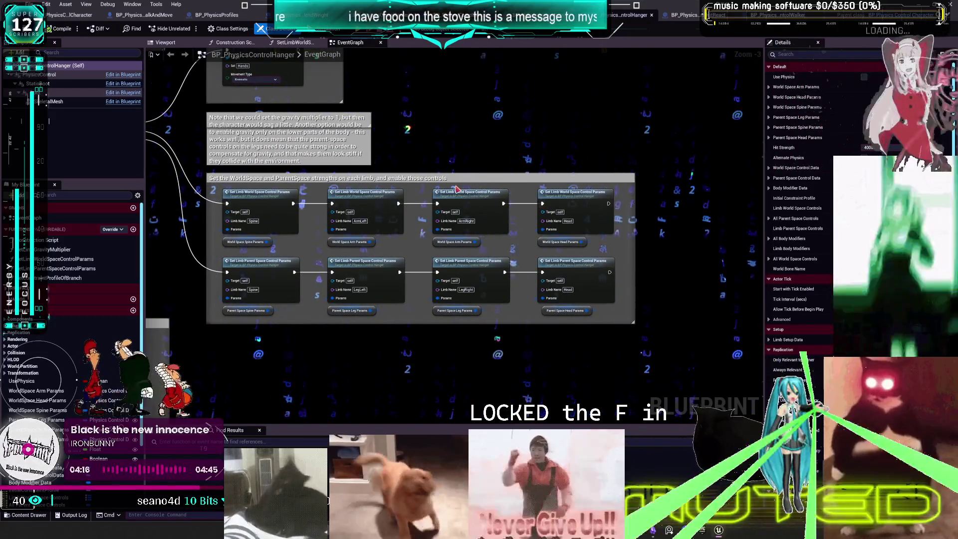
{"action": "left_click_drag", "start_coordinate": [321, 151], "coordinate": [465, 174]}
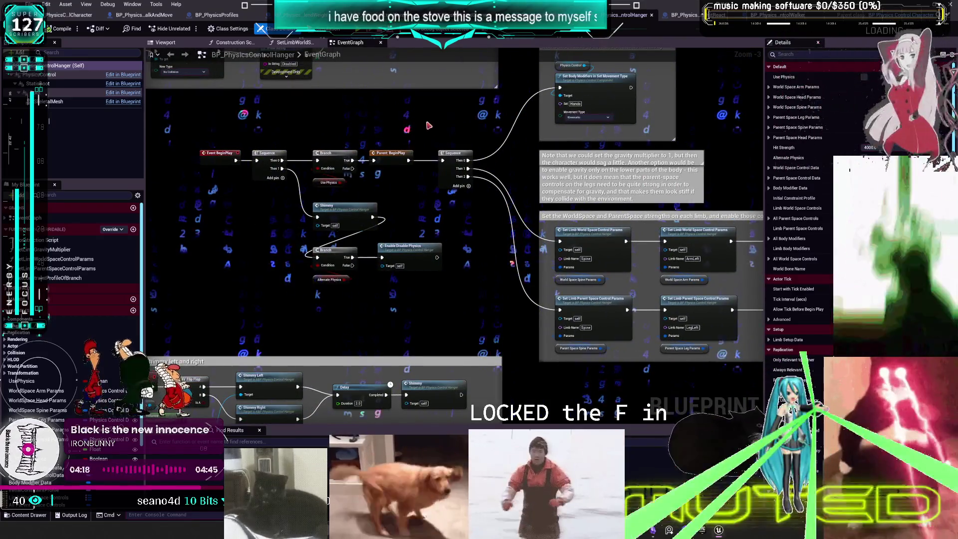
Glance over BP_PhysicsControlCharacter's graph, then bring up WalkAndMove's CreateControls graph.
{"action": "left_click", "coordinate": [74, 15]}
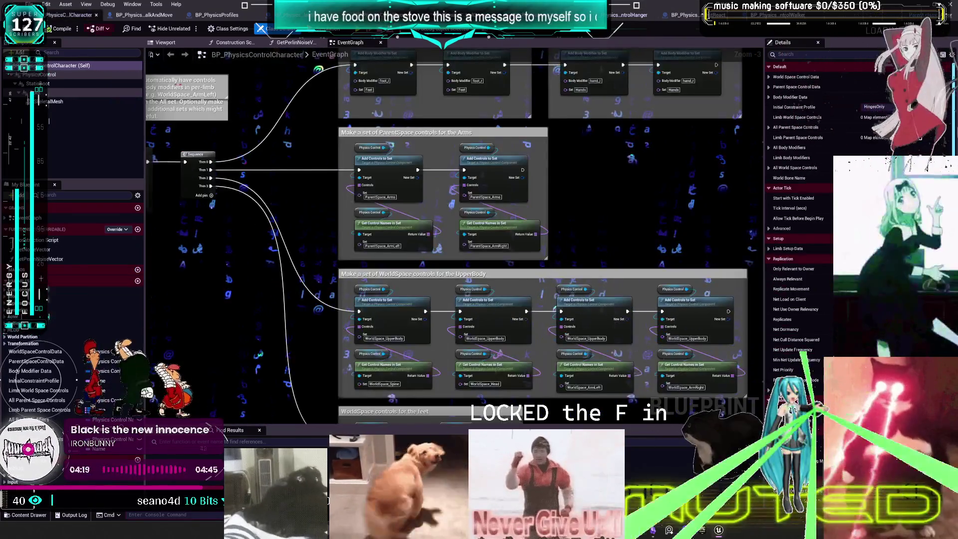
{"action": "scroll", "coordinate": [382, 213], "scroll_direction": "down", "scroll_amount": 3}
{"action": "left_click_drag", "start_coordinate": [382, 214], "coordinate": [460, 229]}
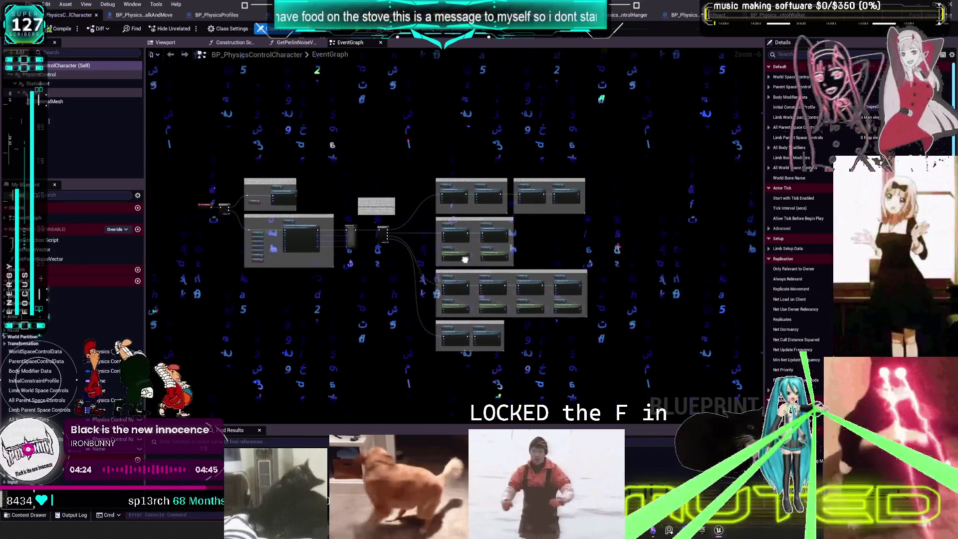
{"action": "left_click", "coordinate": [161, 16]}
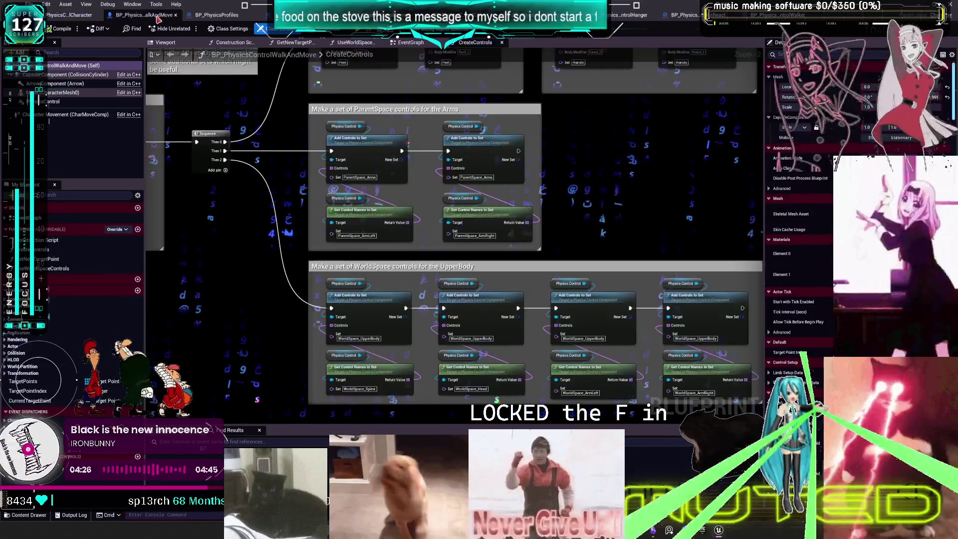
Inspect the Create Controls node, World Space Control Data variable and the limb-bones node.
{"action": "scroll", "coordinate": [400, 232], "scroll_direction": "up", "scroll_amount": 4}
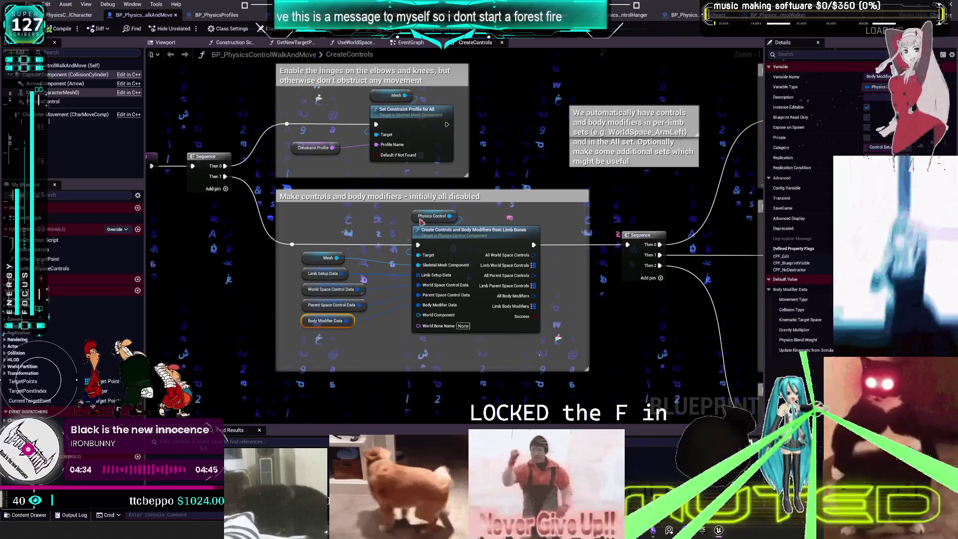
{"action": "scroll", "coordinate": [599, 235], "scroll_direction": "down", "scroll_amount": 1}
{"action": "scroll", "coordinate": [477, 237], "scroll_direction": "up", "scroll_amount": 1}
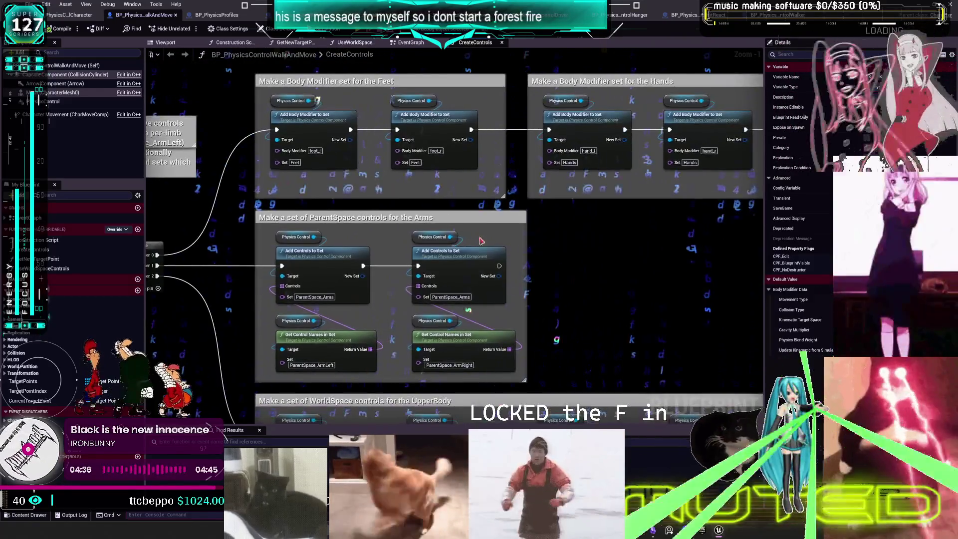
{"action": "scroll", "coordinate": [590, 246], "scroll_direction": "down", "scroll_amount": 1}
{"action": "left_click_drag", "start_coordinate": [590, 247], "coordinate": [385, 222]}
{"action": "scroll", "coordinate": [385, 222], "scroll_direction": "up", "scroll_amount": 2}
{"action": "left_click_drag", "start_coordinate": [283, 150], "coordinate": [428, 164]}
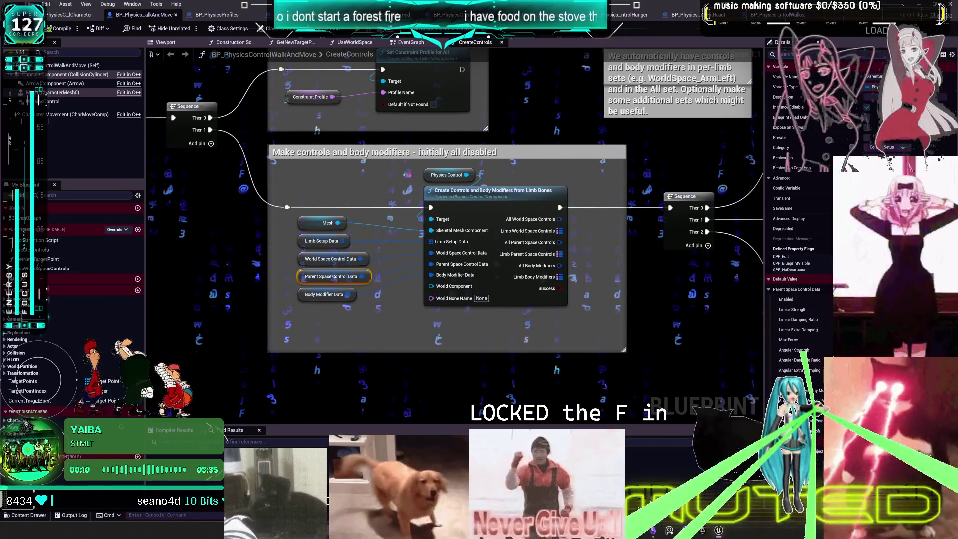
{"action": "left_click", "coordinate": [304, 259]}
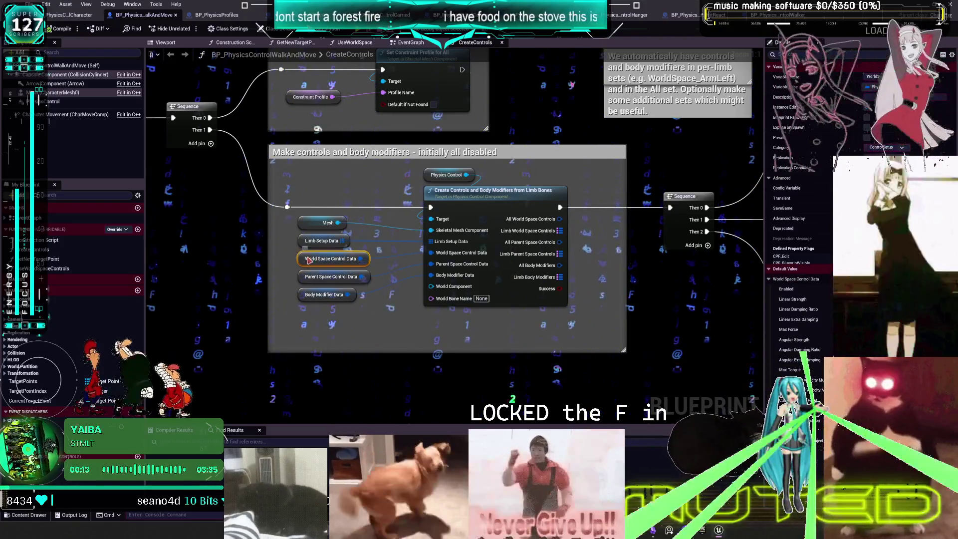
{"action": "left_click", "coordinate": [444, 205]}
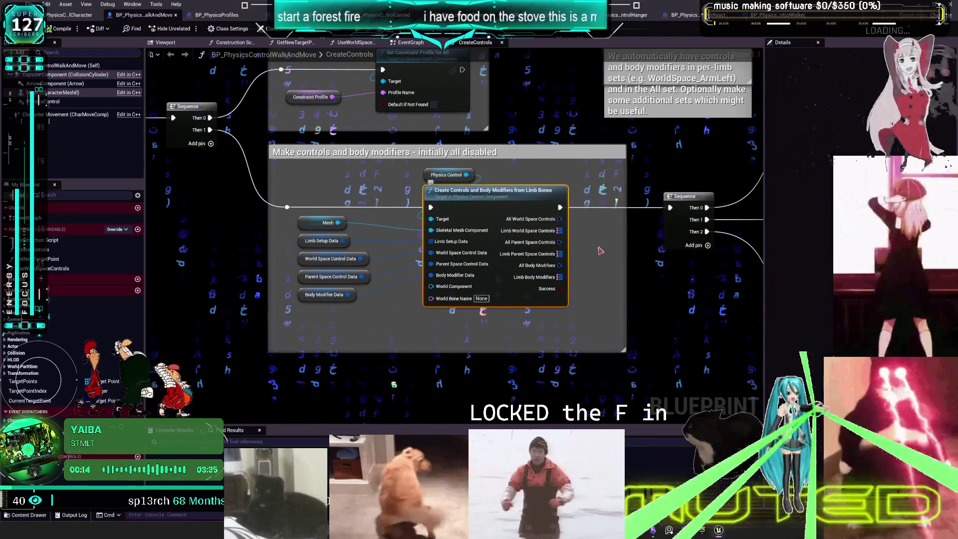
{"action": "left_click_drag", "start_coordinate": [658, 297], "coordinate": [494, 310]}
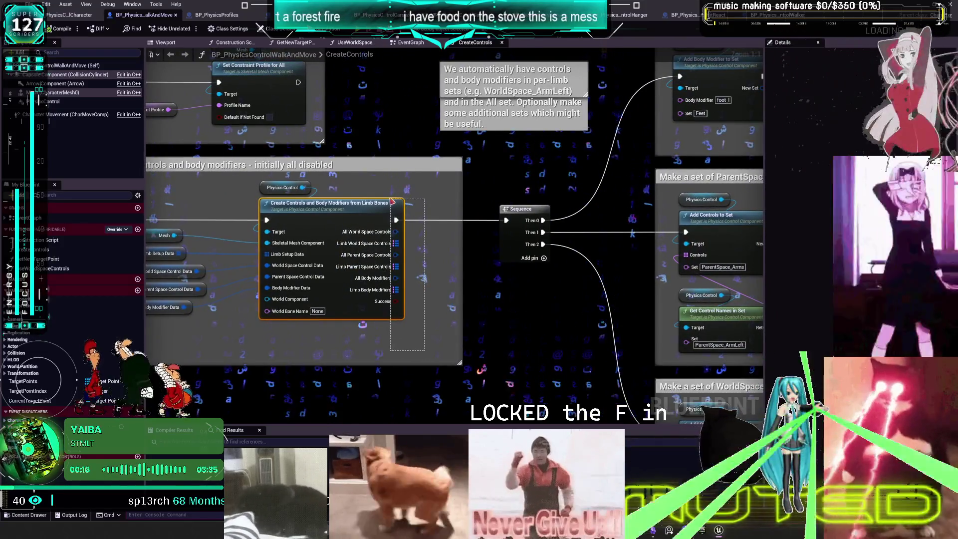
{"action": "scroll", "coordinate": [402, 296], "scroll_direction": "down", "scroll_amount": 2}
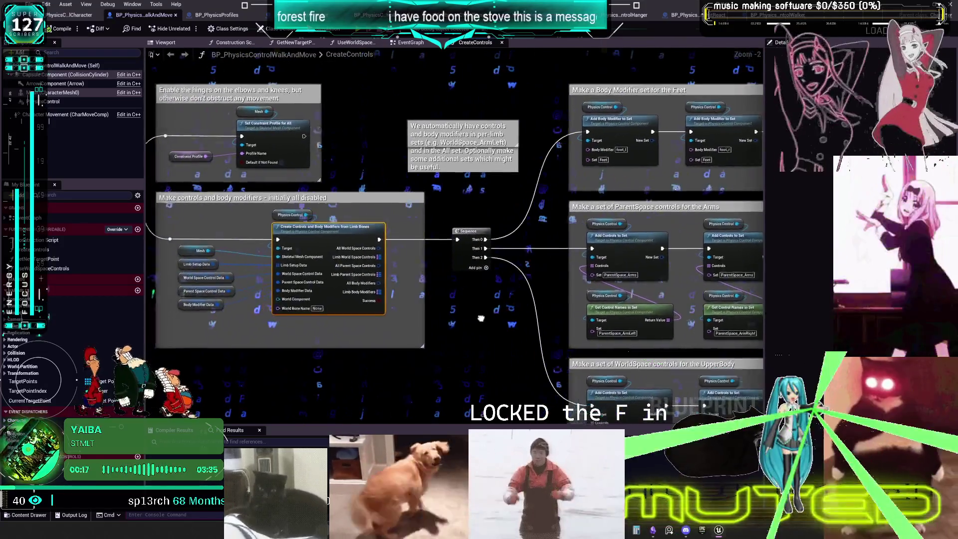
{"action": "left_click_drag", "start_coordinate": [480, 318], "coordinate": [539, 318]}
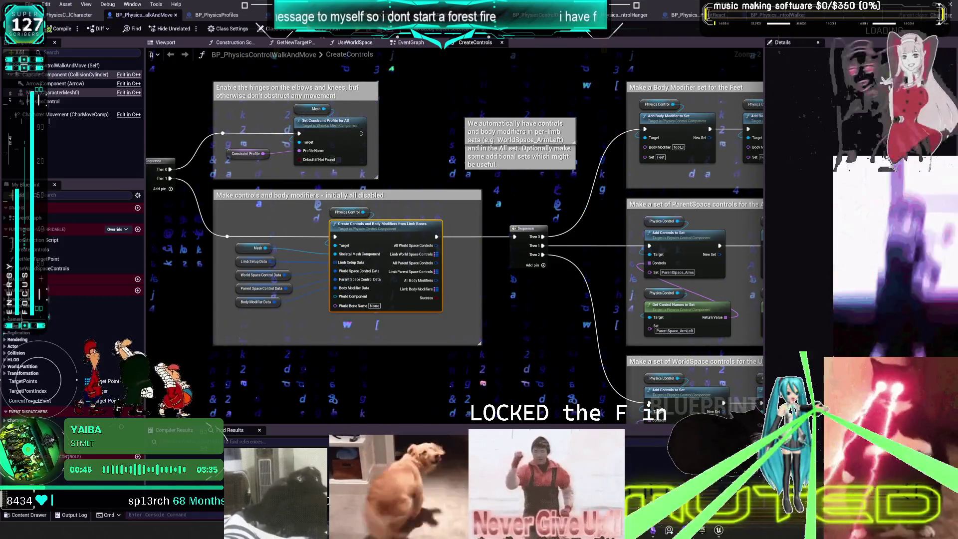
Survey the Feet, Hands, ParentSpace Arms and UpperBody groups, ending on BP_PhysicsControlCharacter's graph.
{"action": "left_click_drag", "start_coordinate": [581, 232], "coordinate": [307, 201]}
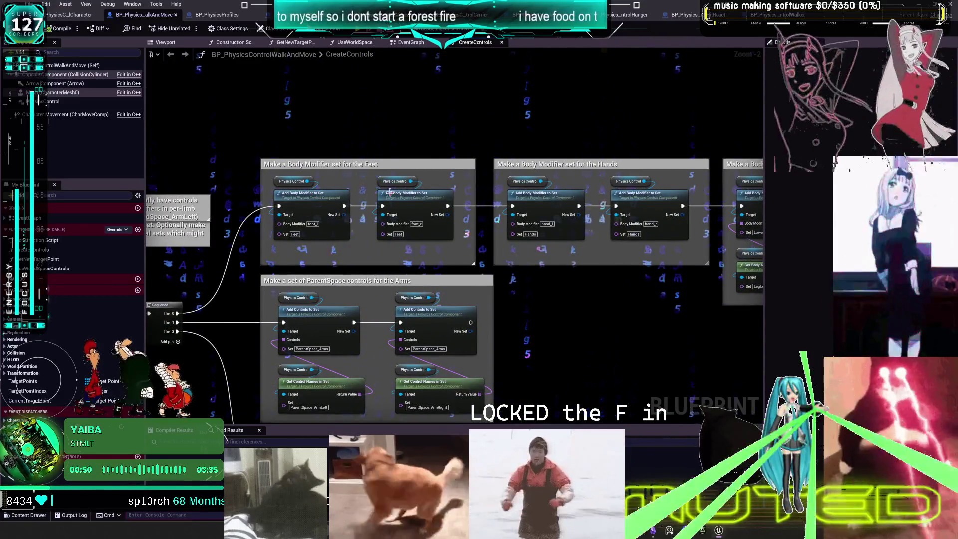
{"action": "left_click_drag", "start_coordinate": [390, 192], "coordinate": [280, 193]}
{"action": "left_click_drag", "start_coordinate": [757, 172], "coordinate": [537, 155]}
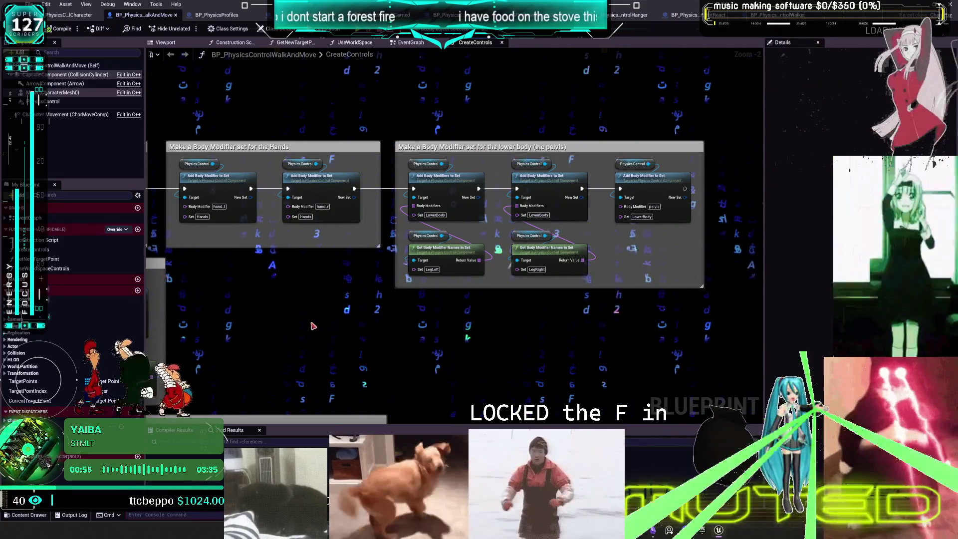
{"action": "left_click_drag", "start_coordinate": [312, 326], "coordinate": [646, 209]}
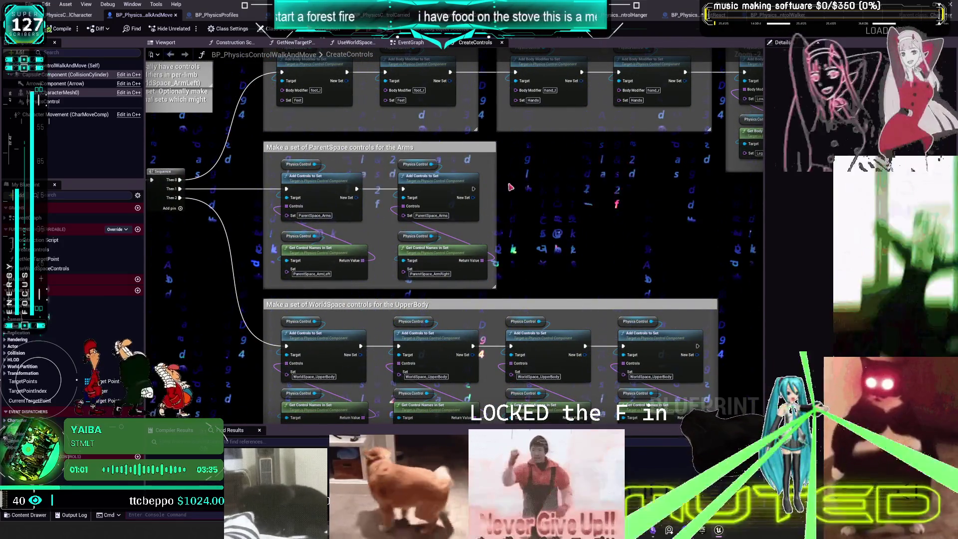
{"action": "mouse_move", "coordinate": [552, 199]}
{"action": "left_mouse_down"}
{"action": "mouse_move", "coordinate": [430, 229]}
{"action": "mouse_move", "coordinate": [496, 245]}
{"action": "mouse_move", "coordinate": [553, 241]}
{"action": "mouse_move", "coordinate": [440, 249]}
{"action": "mouse_move", "coordinate": [478, 249]}
{"action": "left_mouse_up"}
{"action": "scroll", "coordinate": [478, 250], "scroll_direction": "down", "scroll_amount": 1}
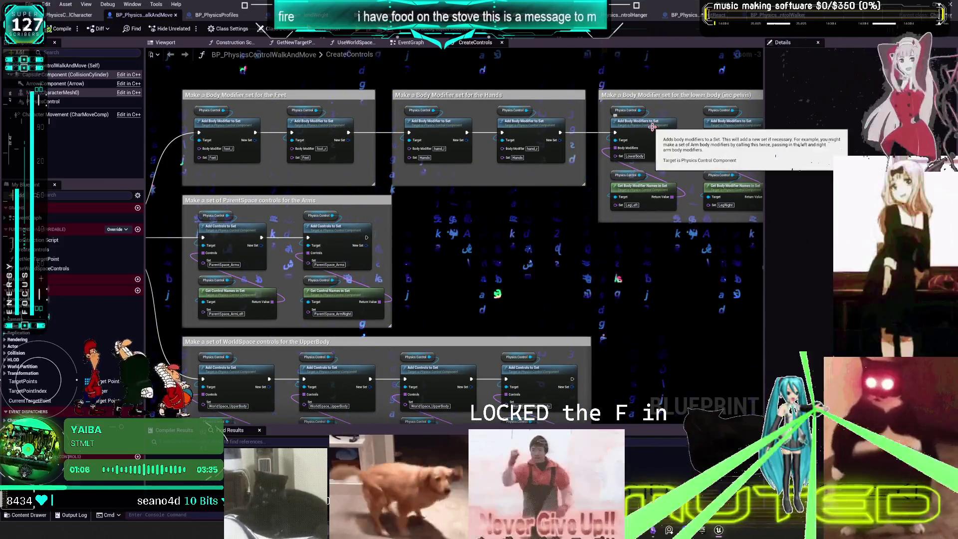
{"action": "left_click_drag", "start_coordinate": [434, 247], "coordinate": [463, 187]}
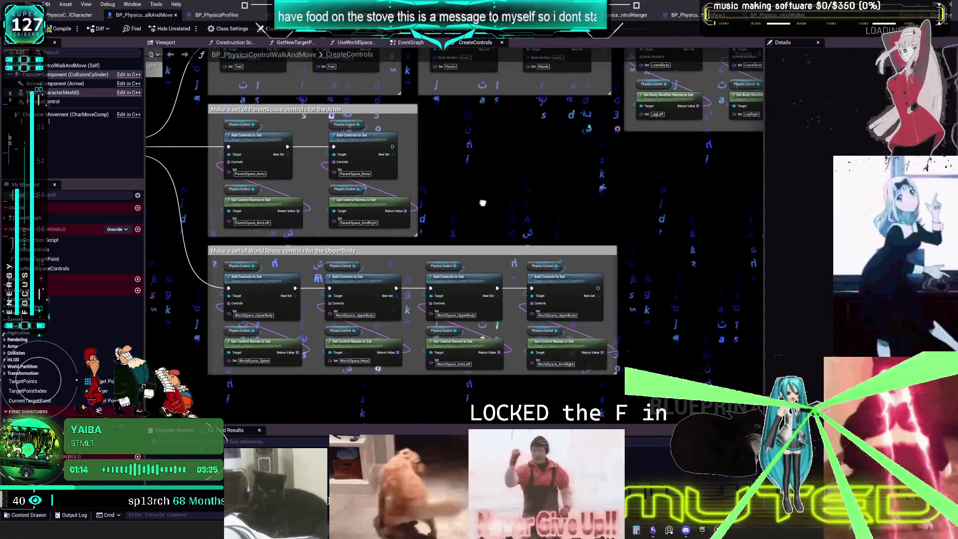
{"action": "left_click_drag", "start_coordinate": [484, 233], "coordinate": [424, 238]}
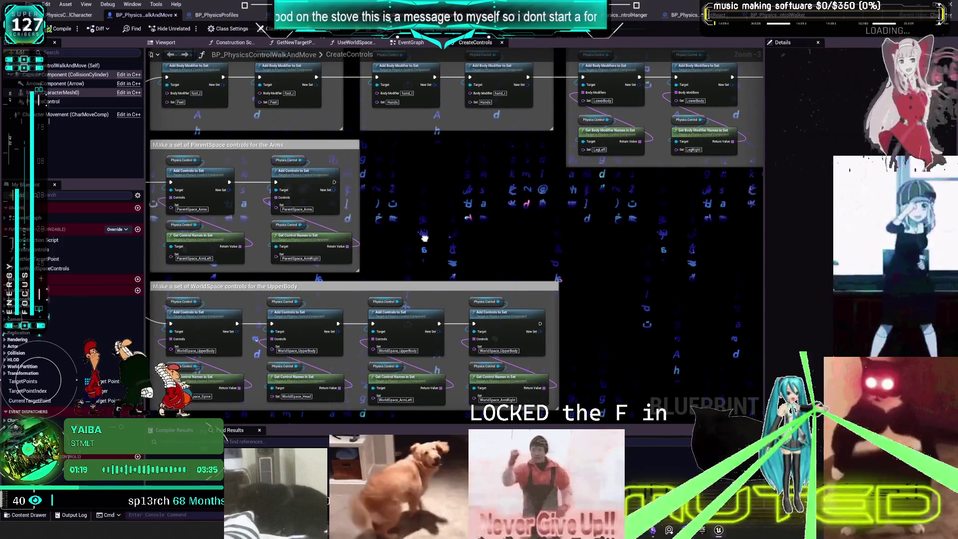
{"action": "scroll", "coordinate": [425, 238], "scroll_direction": "down", "scroll_amount": 2}
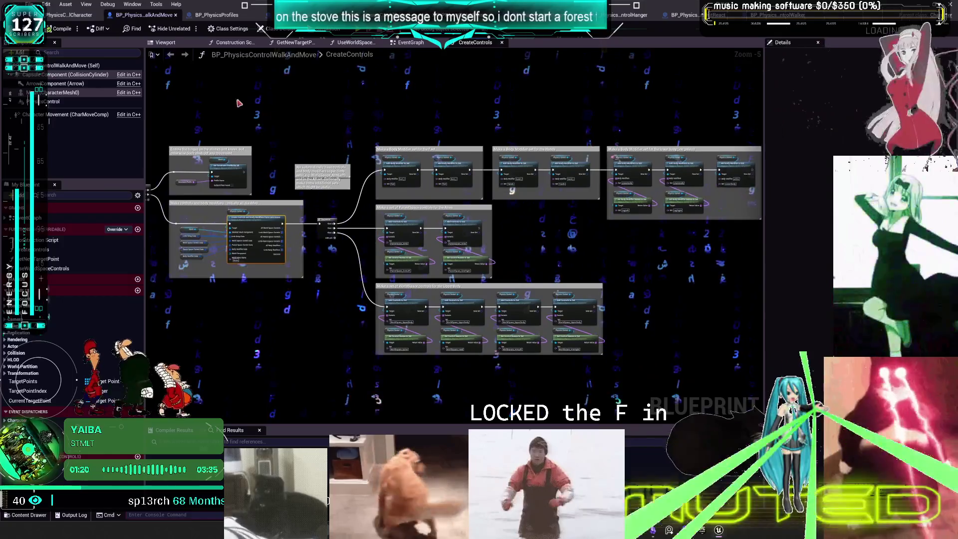
{"action": "left_click", "coordinate": [70, 15]}
Examine BP_PhysicsControlCharacter's WorldSpace UpperBody, feet, CollapseGraph and Sequence nodes.
{"action": "scroll", "coordinate": [618, 235], "scroll_direction": "up", "scroll_amount": 3}
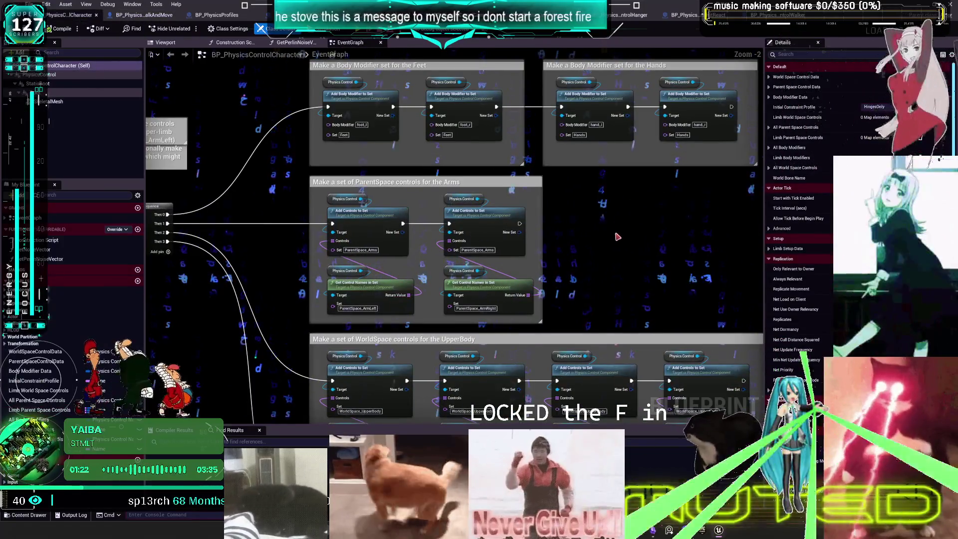
{"action": "mouse_move", "coordinate": [617, 235]}
{"action": "left_mouse_down"}
{"action": "mouse_move", "coordinate": [581, 189]}
{"action": "mouse_move", "coordinate": [565, 106]}
{"action": "left_mouse_up"}
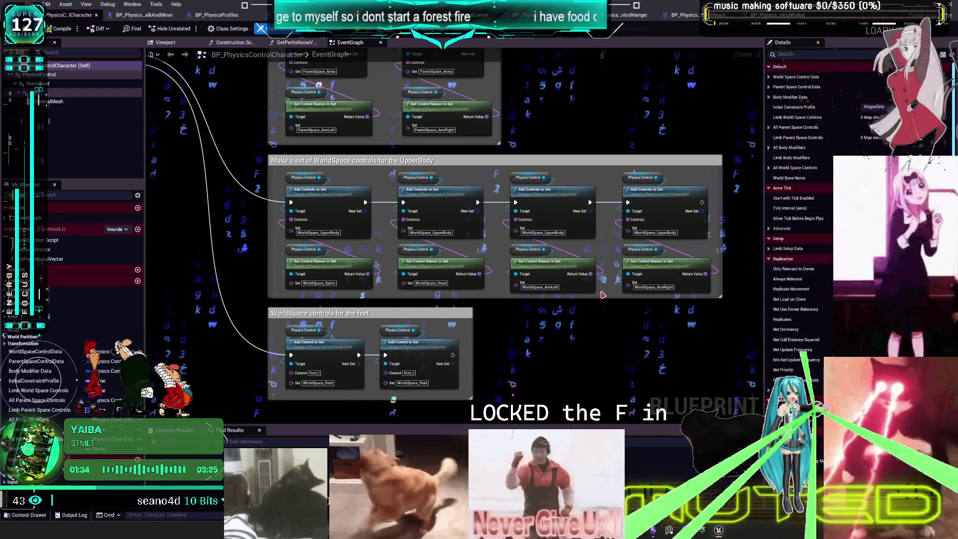
{"action": "mouse_move", "coordinate": [574, 265]}
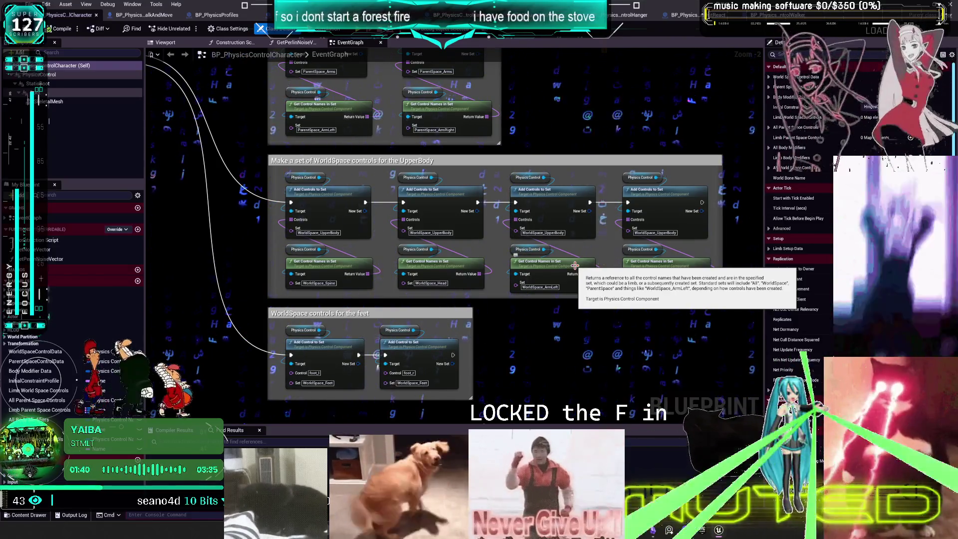
{"action": "left_click_drag", "start_coordinate": [429, 152], "coordinate": [635, 292]}
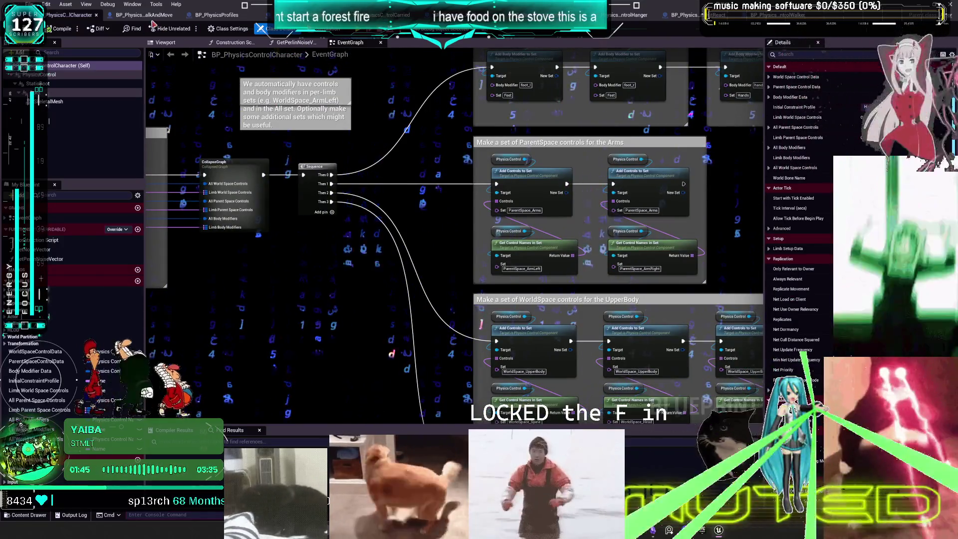
Compare against WalkAndMove's CreateControls graph, then switch over to Obsidian's TO DO CHART.
{"action": "left_click", "coordinate": [145, 15]}
{"action": "scroll", "coordinate": [478, 202], "scroll_direction": "up", "scroll_amount": 3}
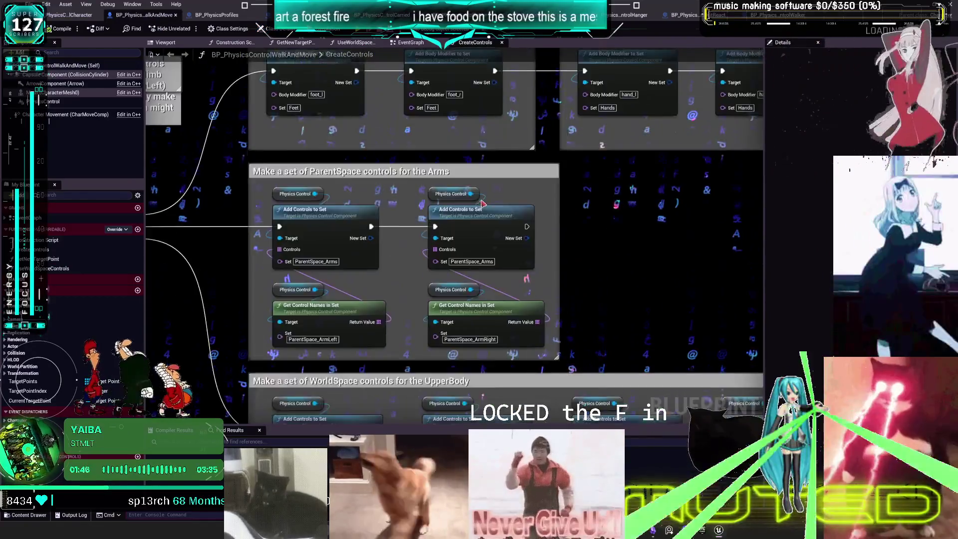
{"action": "scroll", "coordinate": [477, 202], "scroll_direction": "down", "scroll_amount": 2}
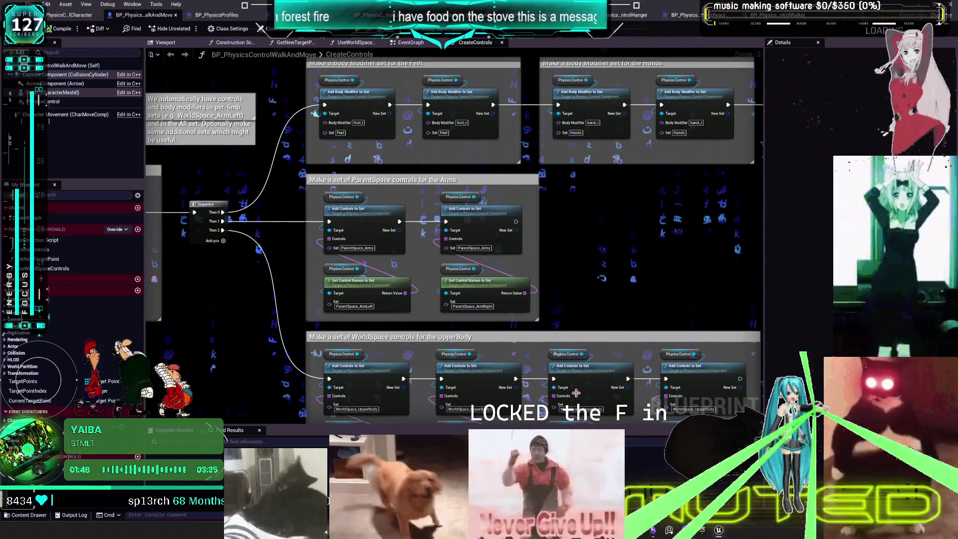
{"action": "key", "text": "alt+Tab"}
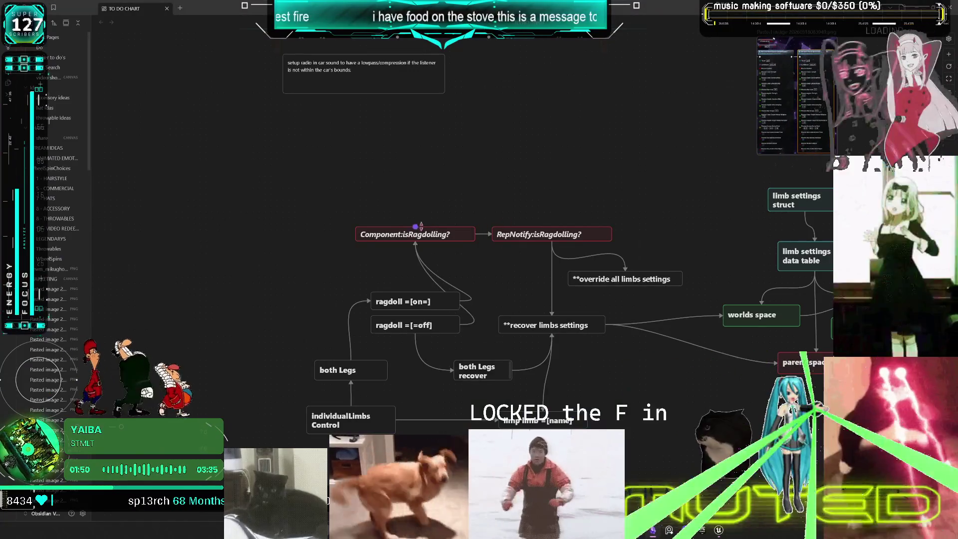
Duplicate both ragdoll on/off cards and move the copies to the left.
{"action": "left_click_drag", "start_coordinate": [511, 225], "coordinate": [407, 317]}
{"action": "right_click", "coordinate": [312, 226]}
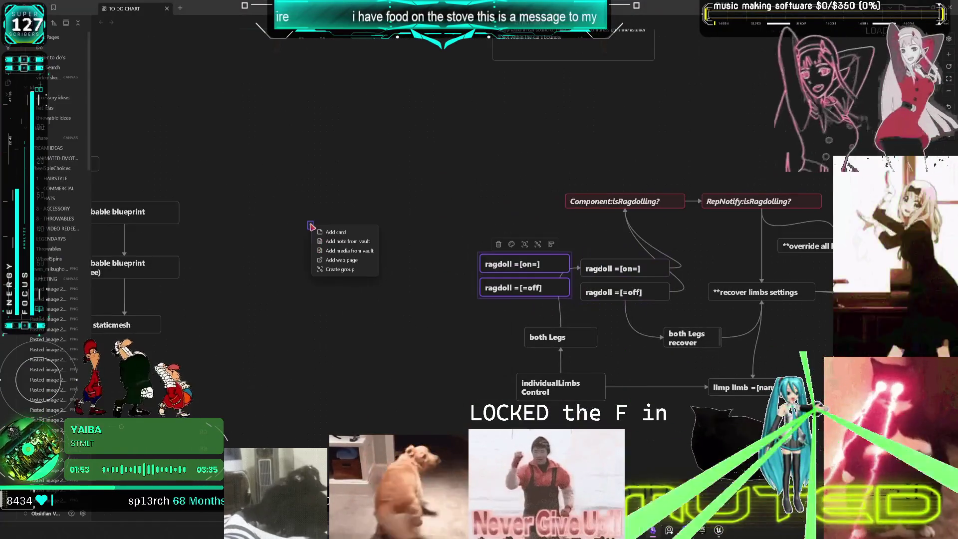
{"action": "left_click", "coordinate": [430, 180]}
{"action": "left_click_drag", "start_coordinate": [521, 264], "coordinate": [367, 232]}
{"action": "scroll", "coordinate": [367, 232], "scroll_direction": "up", "scroll_amount": 3}
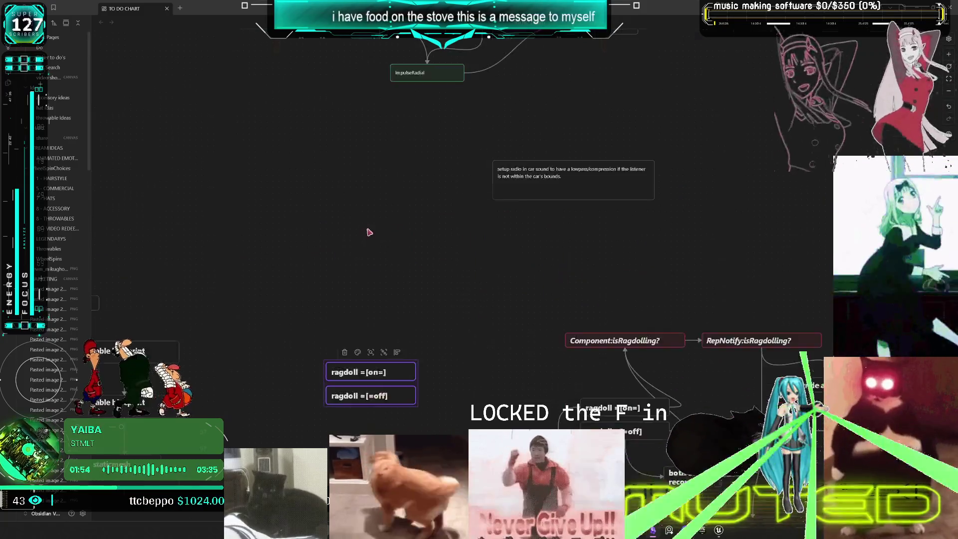
{"action": "scroll", "coordinate": [375, 214], "scroll_direction": "down", "scroll_amount": 3}
Copy the Component:isRagdolling? card and retype it as '<-toggle the physics control'.
{"action": "left_click", "coordinate": [381, 196]}
{"action": "mouse_move", "coordinate": [529, 253]}
{"action": "left_mouse_down"}
{"action": "mouse_move", "coordinate": [395, 290]}
{"action": "mouse_move", "coordinate": [379, 283]}
{"action": "left_mouse_up"}
{"action": "double_click", "coordinate": [417, 286]}
{"action": "key", "text": "Right"}
{"action": "key", "text": "BackSpace"}
{"action": "key", "text": "BackSpace"}
{"action": "key", "text": "BackSpace"}
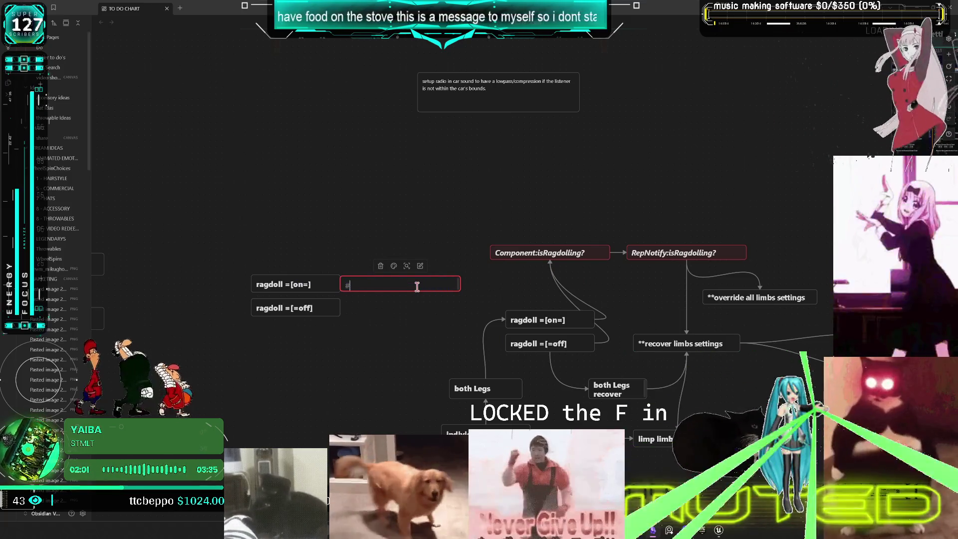
{"action": "key", "text": "BackSpace"}
{"action": "type", "text": "<-"}
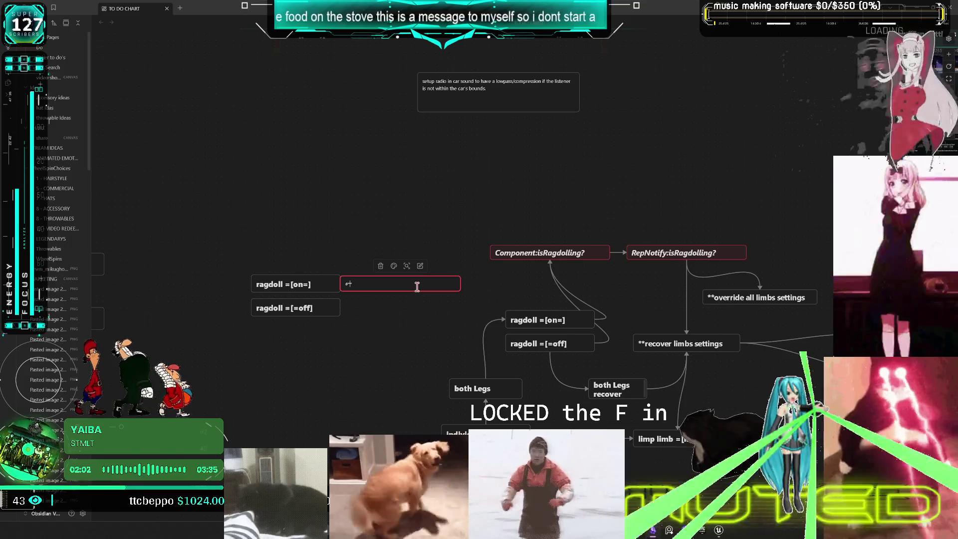
{"action": "type", "text": "toggle the physics control"}
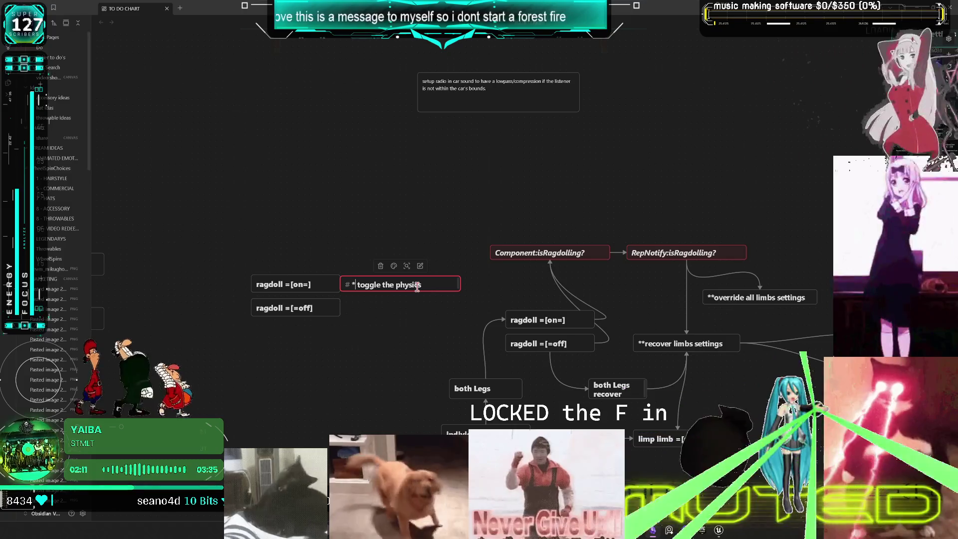
{"action": "key", "text": "ctrl+z"}
{"action": "key", "text": "ctrl+z"}
{"action": "key", "text": "Escape"}
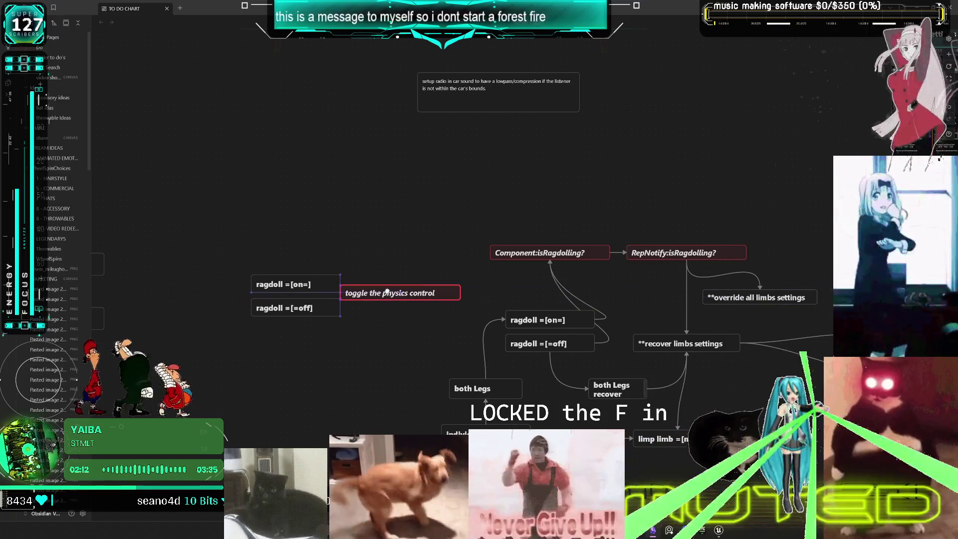
{"action": "key", "text": "Escape"}
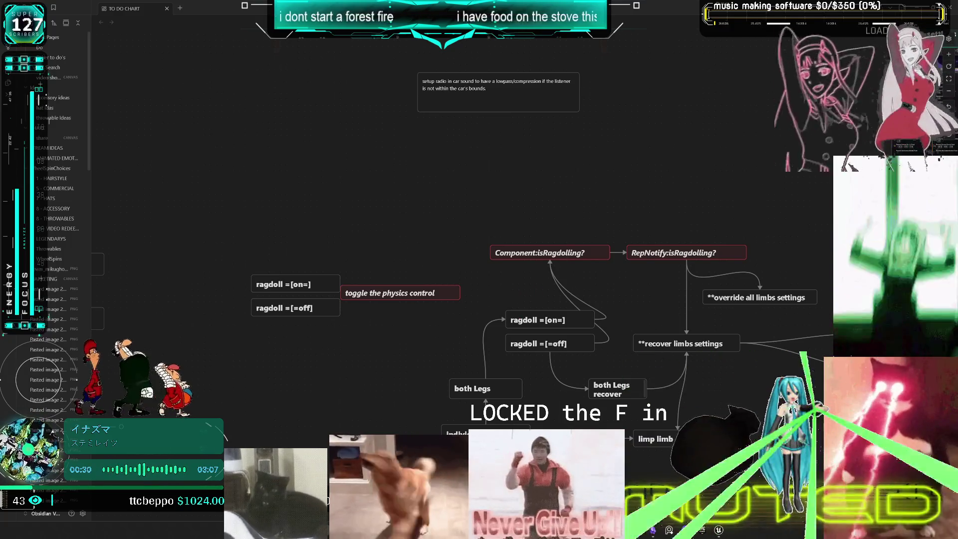
{"action": "scroll", "coordinate": [479, 250], "scroll_direction": "down", "scroll_amount": 2}
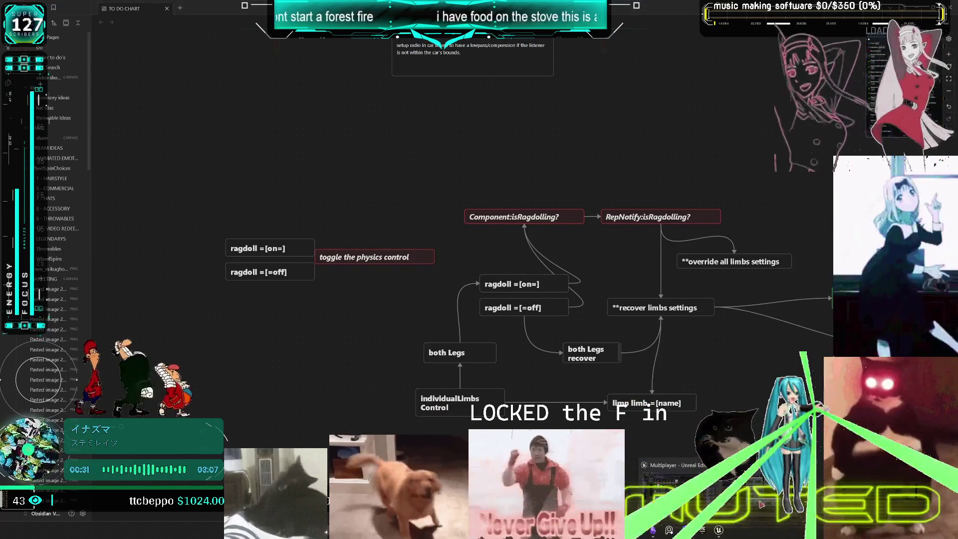
Back in Unreal, open the character blueprint's CollapseGraph to view its contents.
{"action": "key", "text": "alt+Tab"}
{"action": "key", "text": "ctrl+Tab"}
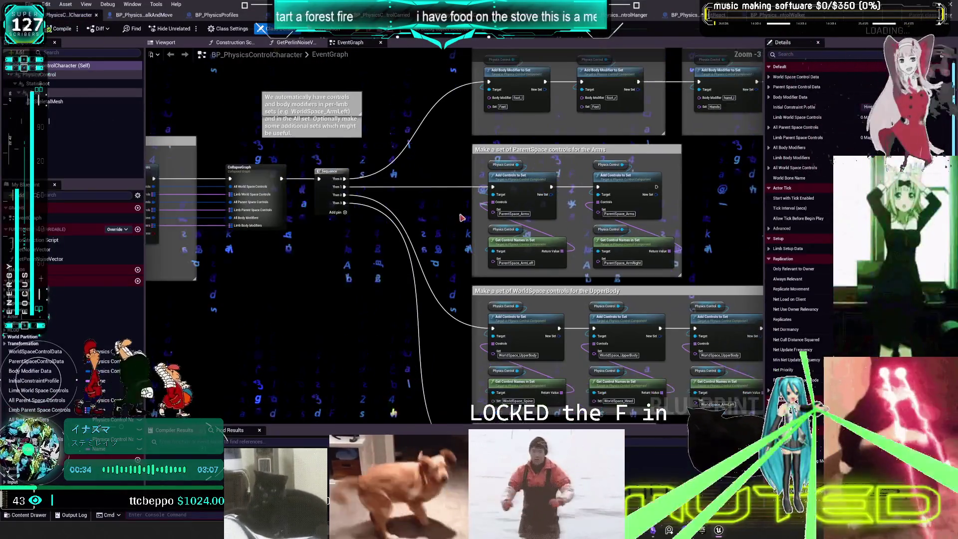
{"action": "mouse_move", "coordinate": [501, 222]}
{"action": "left_mouse_down"}
{"action": "mouse_move", "coordinate": [407, 123]}
{"action": "mouse_move", "coordinate": [349, 125]}
{"action": "left_mouse_up"}
{"action": "scroll", "coordinate": [462, 192], "scroll_direction": "up", "scroll_amount": 3}
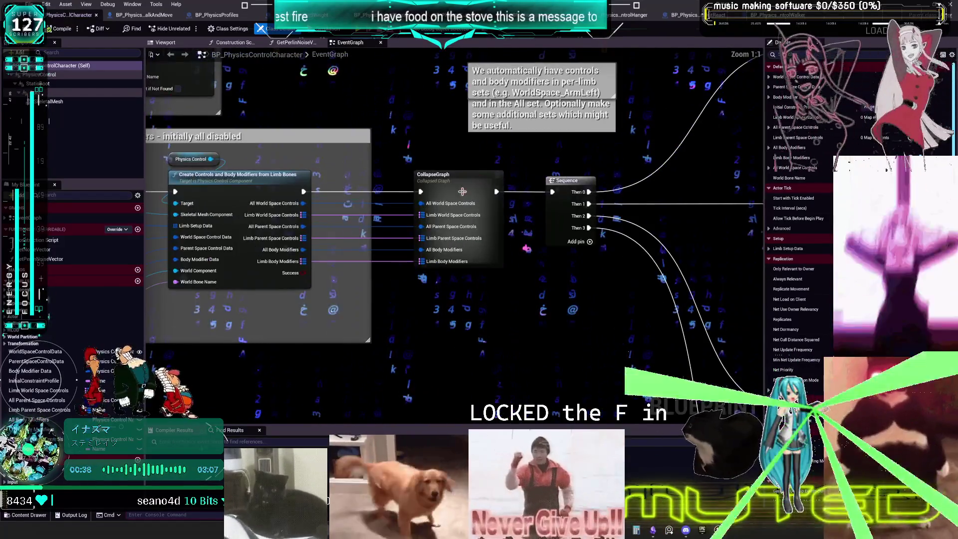
{"action": "double_click", "coordinate": [462, 192]}
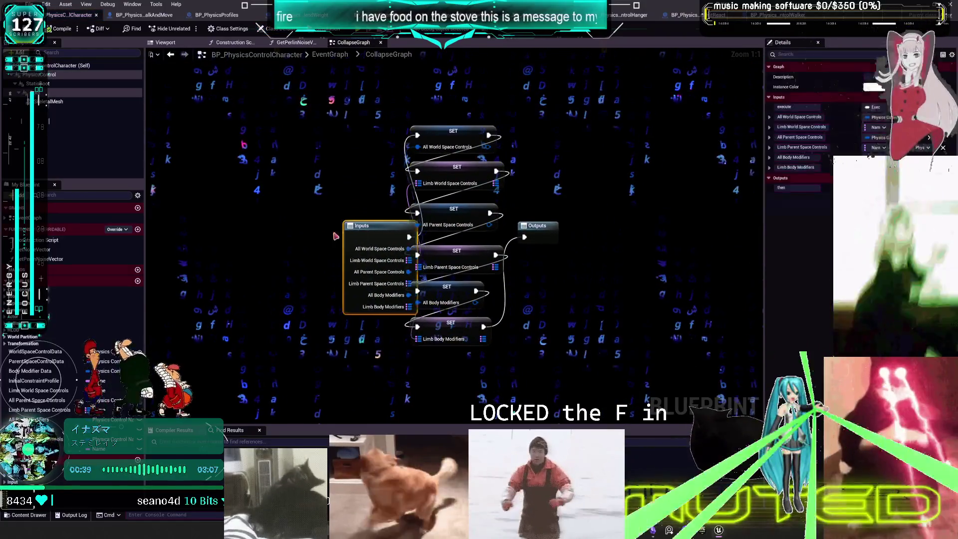
{"action": "left_click_drag", "start_coordinate": [317, 235], "coordinate": [318, 219]}
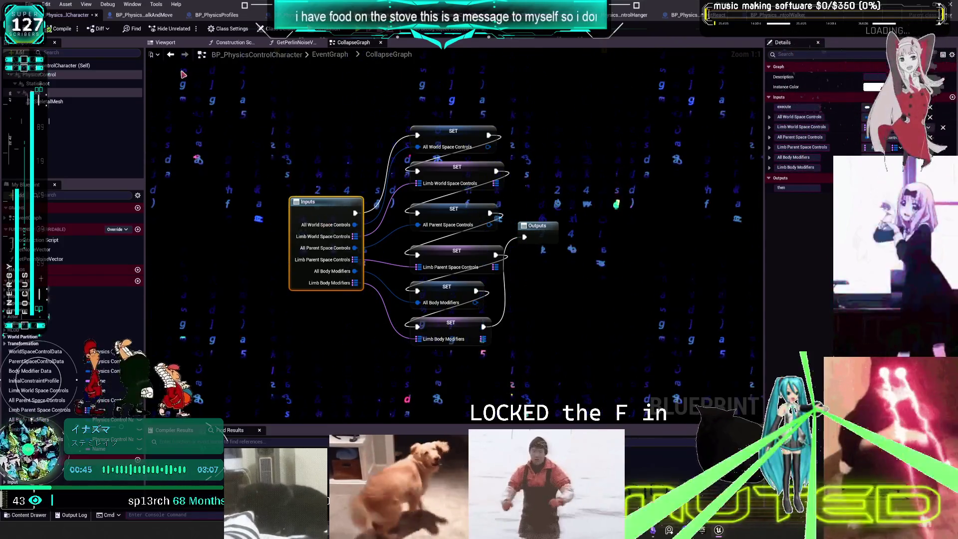
Recheck WalkAndMove's Feet, Hands and Create Controls nodes, then view BP_PhysicsProfiles' trigger-button group.
{"action": "left_click", "coordinate": [145, 15]}
{"action": "scroll", "coordinate": [580, 226], "scroll_direction": "down", "scroll_amount": 3}
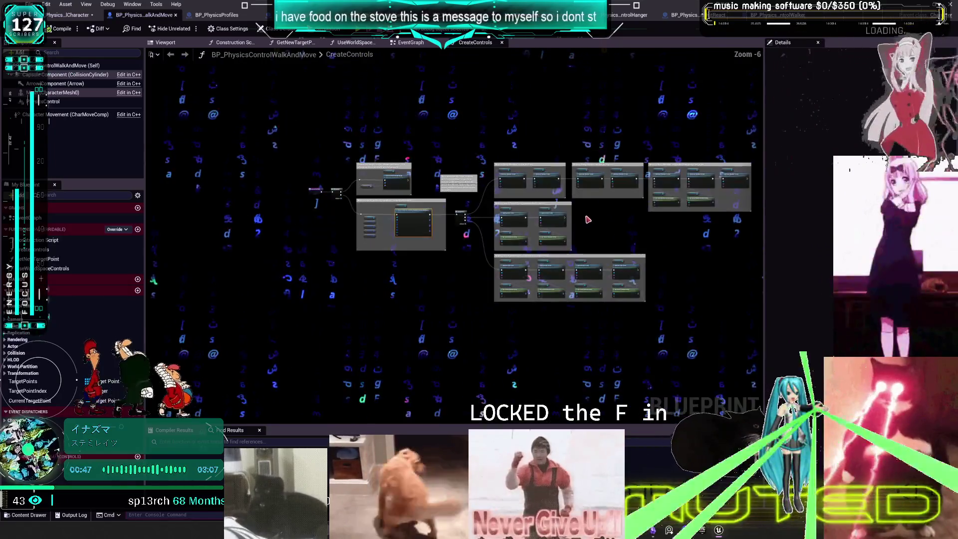
{"action": "scroll", "coordinate": [549, 214], "scroll_direction": "up", "scroll_amount": 2}
{"action": "mouse_move", "coordinate": [615, 220]}
{"action": "left_mouse_down"}
{"action": "mouse_move", "coordinate": [515, 228]}
{"action": "mouse_move", "coordinate": [601, 218]}
{"action": "mouse_move", "coordinate": [633, 201]}
{"action": "left_mouse_up"}
{"action": "left_click_drag", "start_coordinate": [241, 187], "coordinate": [422, 205]}
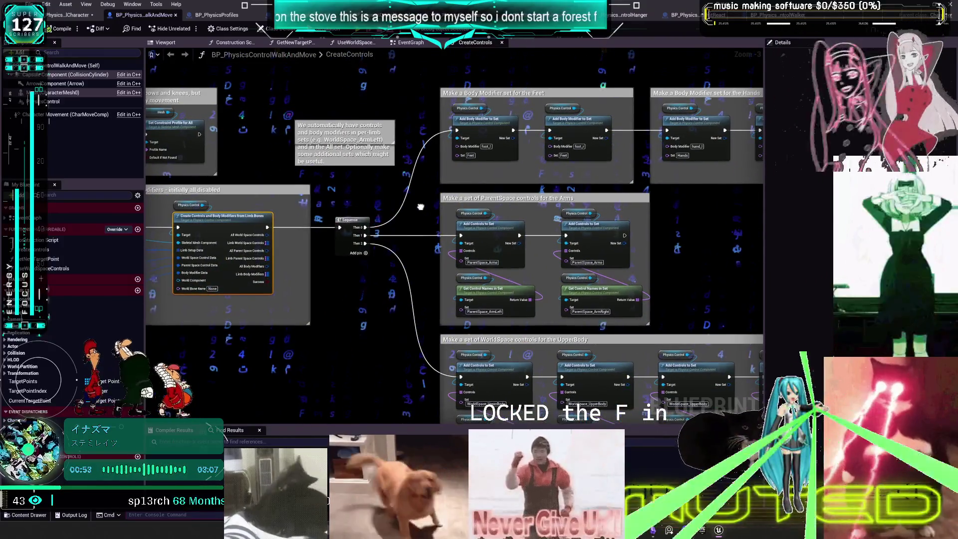
{"action": "left_click", "coordinate": [217, 15]}
{"action": "mouse_move", "coordinate": [424, 243]}
{"action": "left_mouse_down"}
{"action": "mouse_move", "coordinate": [463, 189]}
{"action": "mouse_move", "coordinate": [469, 118]}
{"action": "left_mouse_up"}
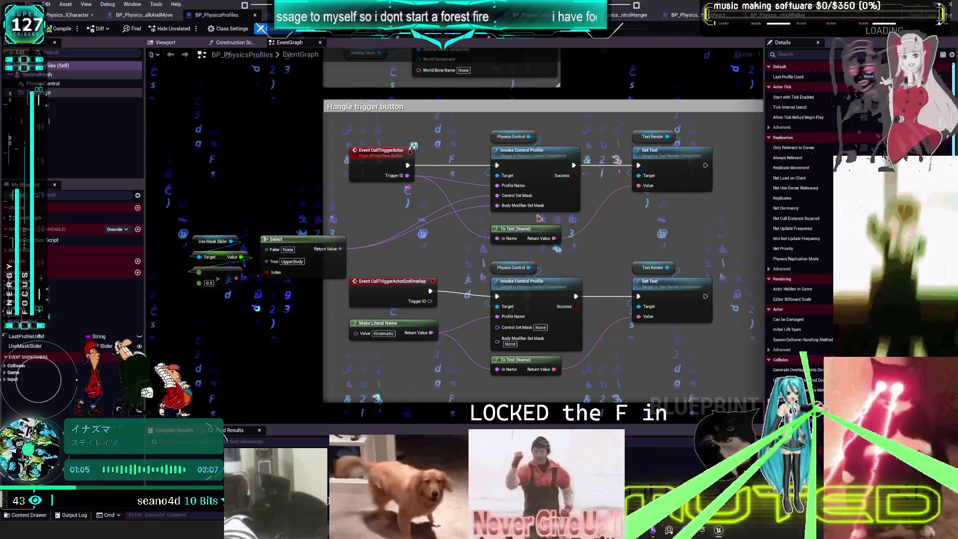
Select the PhysicsControl component, expand Component Tick's advanced options, and open its Physics Control Asset.
{"action": "left_click", "coordinate": [521, 157]}
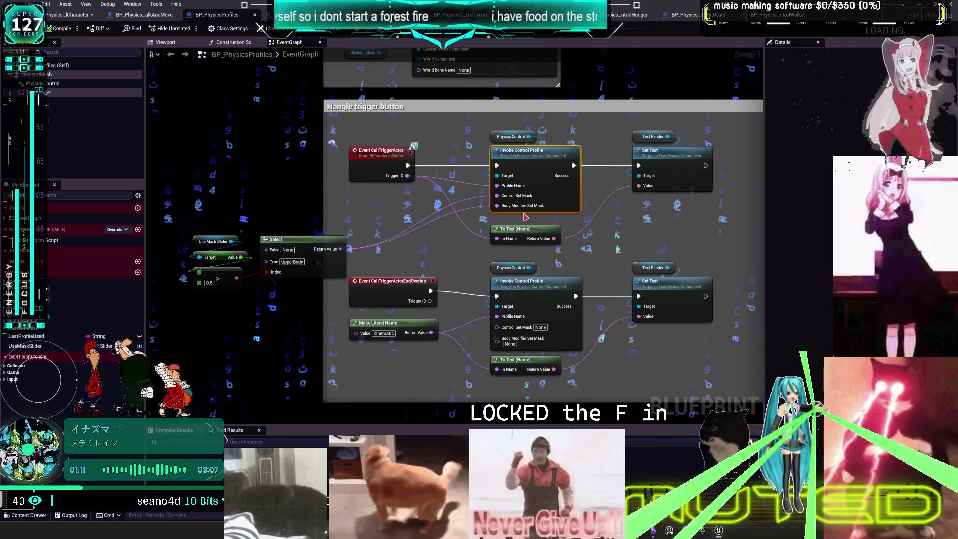
{"action": "mouse_move", "coordinate": [553, 114]}
{"action": "left_mouse_down"}
{"action": "mouse_move", "coordinate": [523, 260]}
{"action": "mouse_move", "coordinate": [518, 209]}
{"action": "left_mouse_up"}
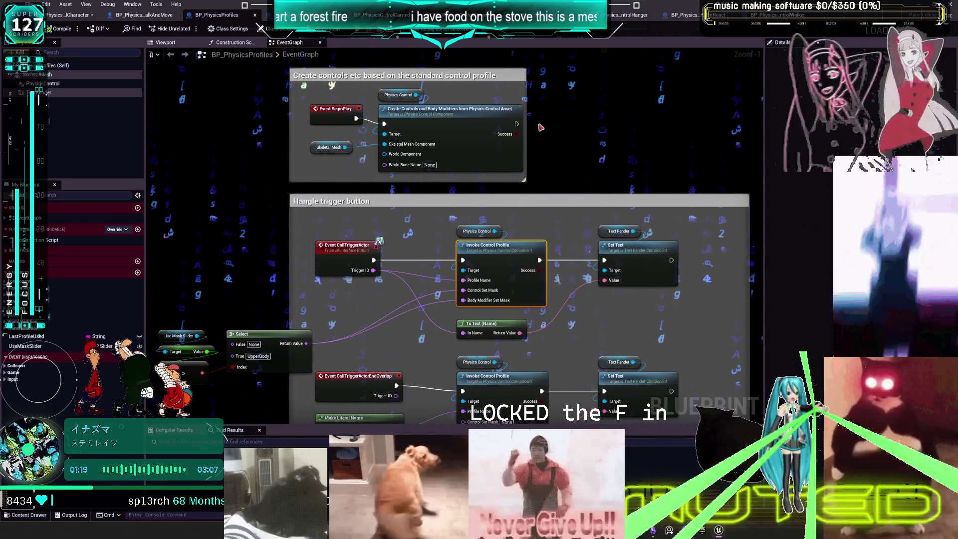
{"action": "left_click", "coordinate": [50, 83]}
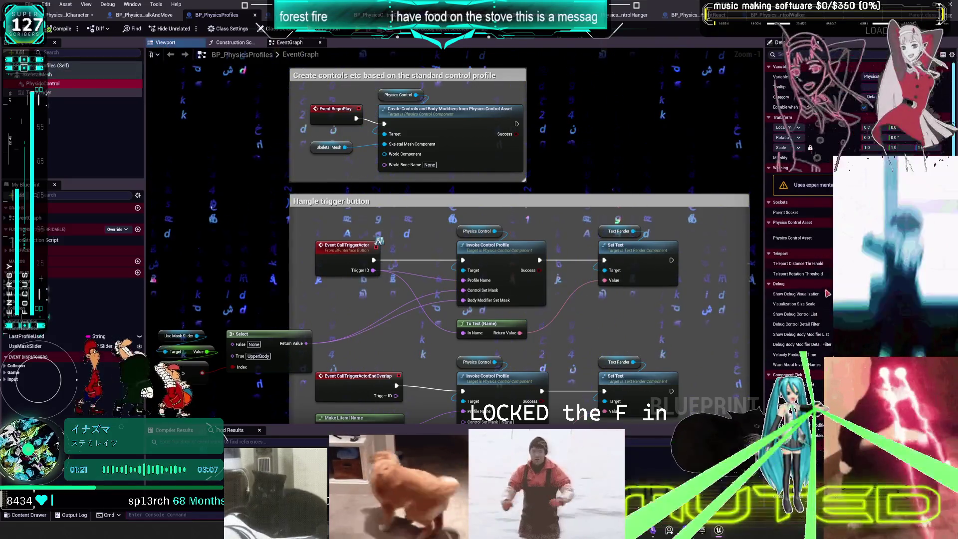
{"action": "scroll", "coordinate": [820, 310], "scroll_direction": "down", "scroll_amount": 3}
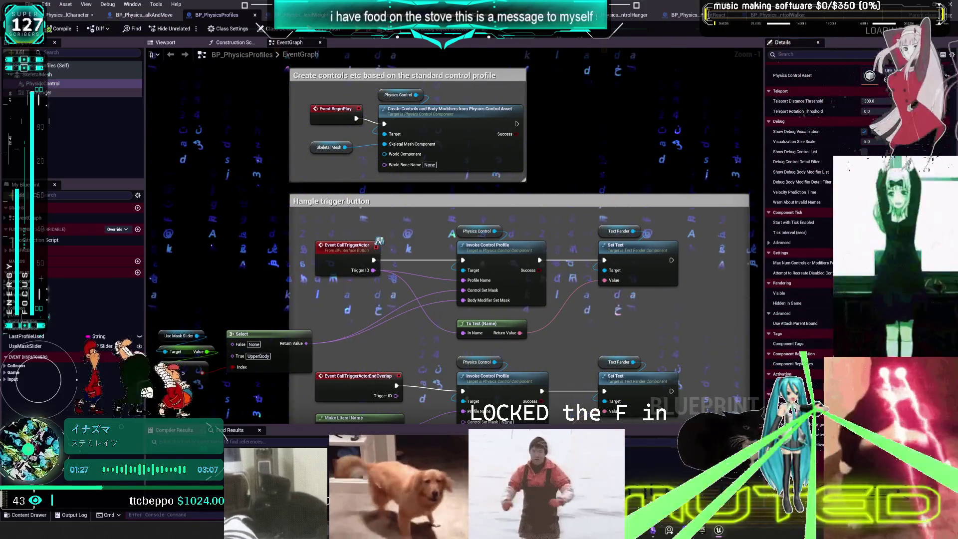
{"action": "scroll", "coordinate": [798, 344], "scroll_direction": "down", "scroll_amount": 1}
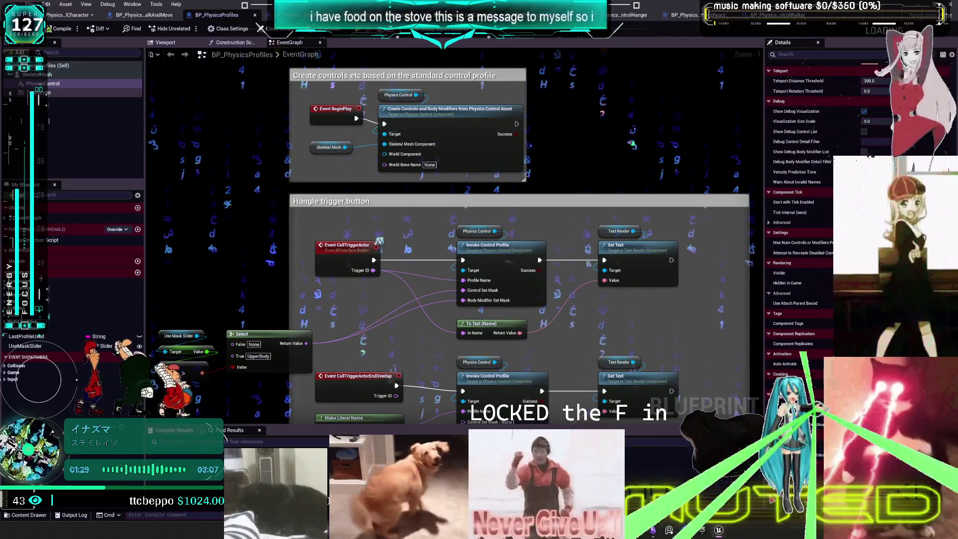
{"action": "scroll", "coordinate": [822, 285], "scroll_direction": "down", "scroll_amount": 4}
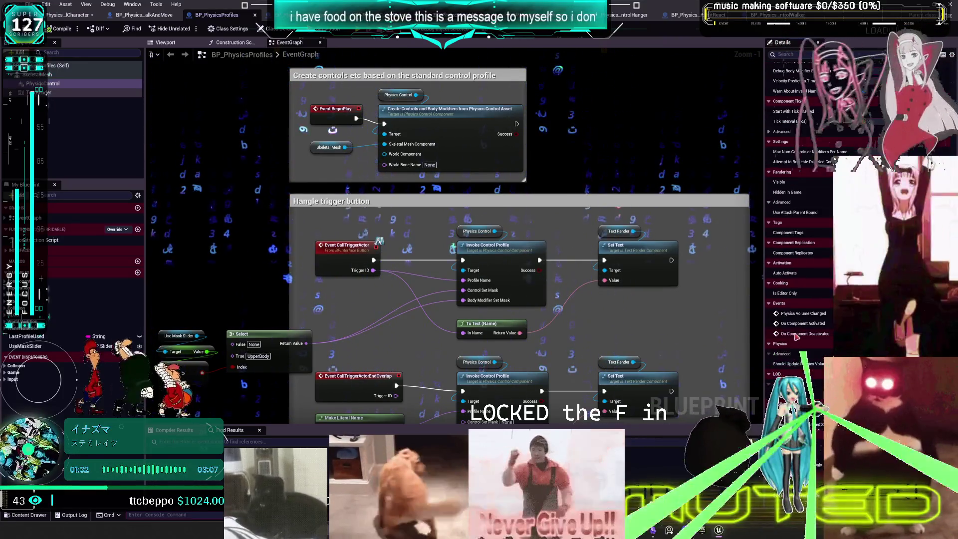
{"action": "scroll", "coordinate": [823, 286], "scroll_direction": "up", "scroll_amount": 4}
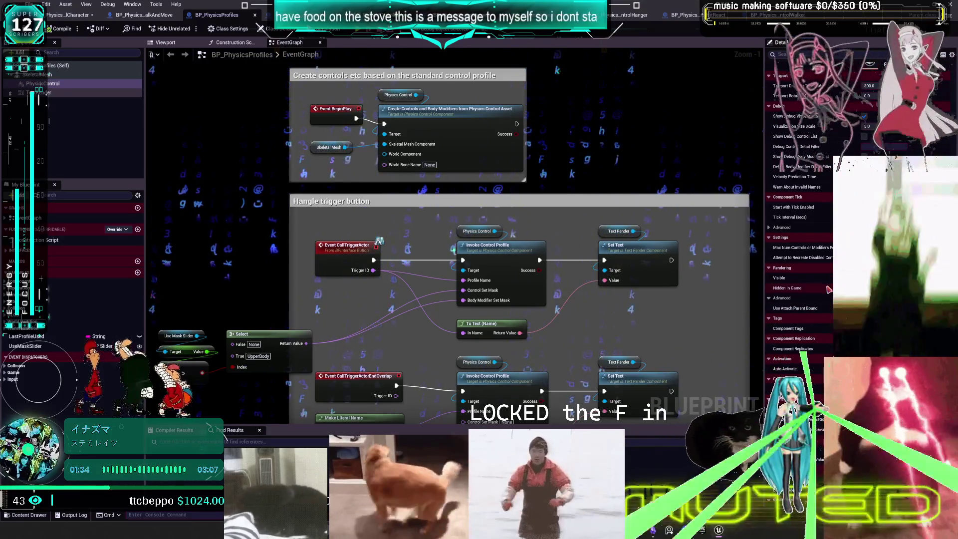
{"action": "left_click", "coordinate": [781, 228]}
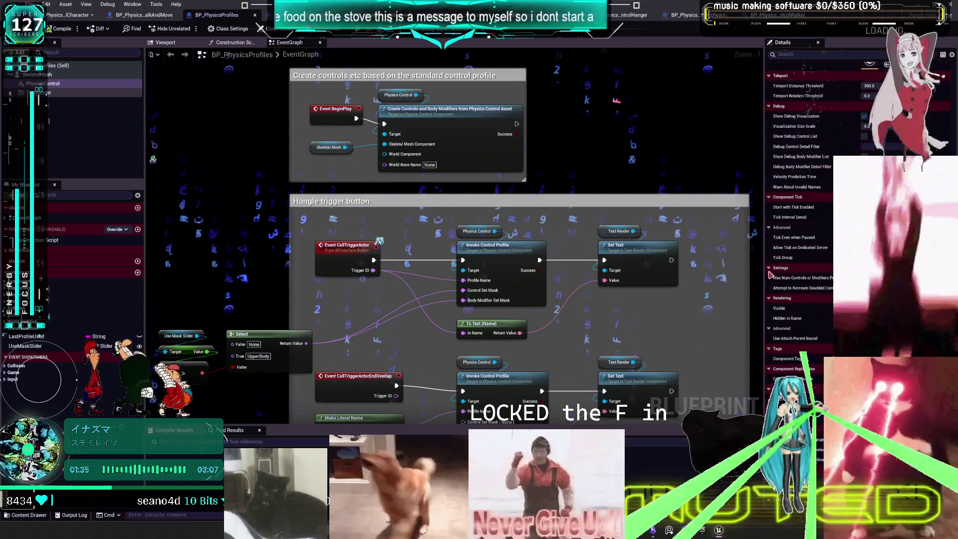
{"action": "scroll", "coordinate": [817, 324], "scroll_direction": "up", "scroll_amount": 3}
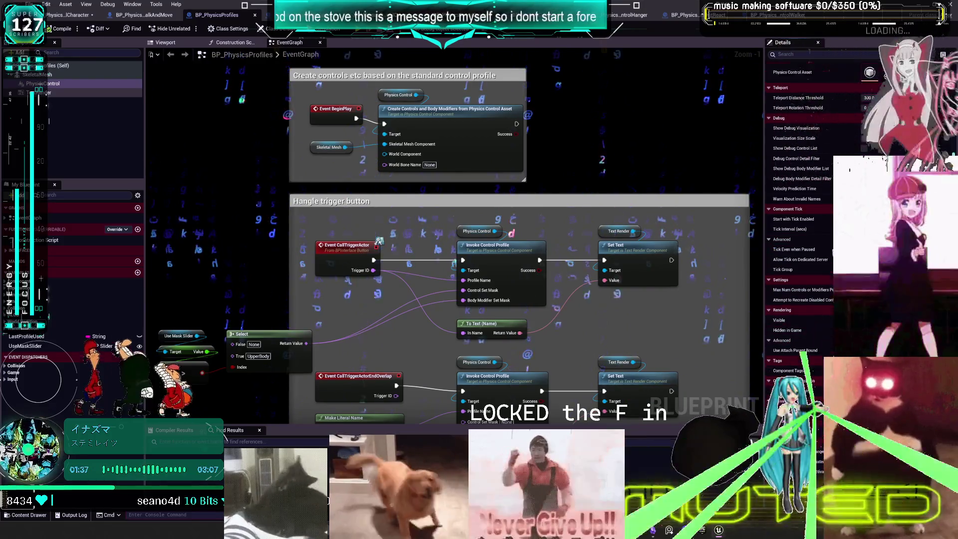
{"action": "scroll", "coordinate": [869, 134], "scroll_direction": "up", "scroll_amount": 1}
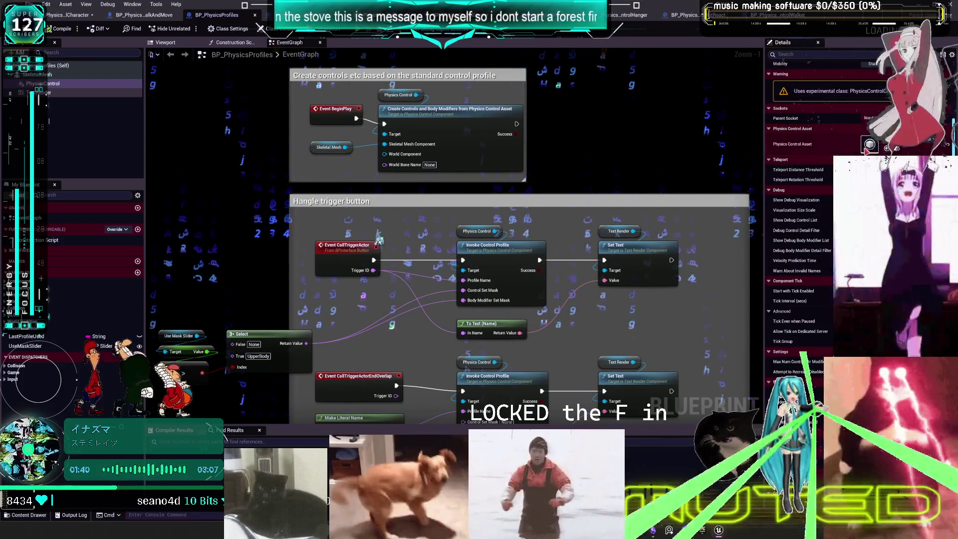
{"action": "double_click", "coordinate": [869, 143]}
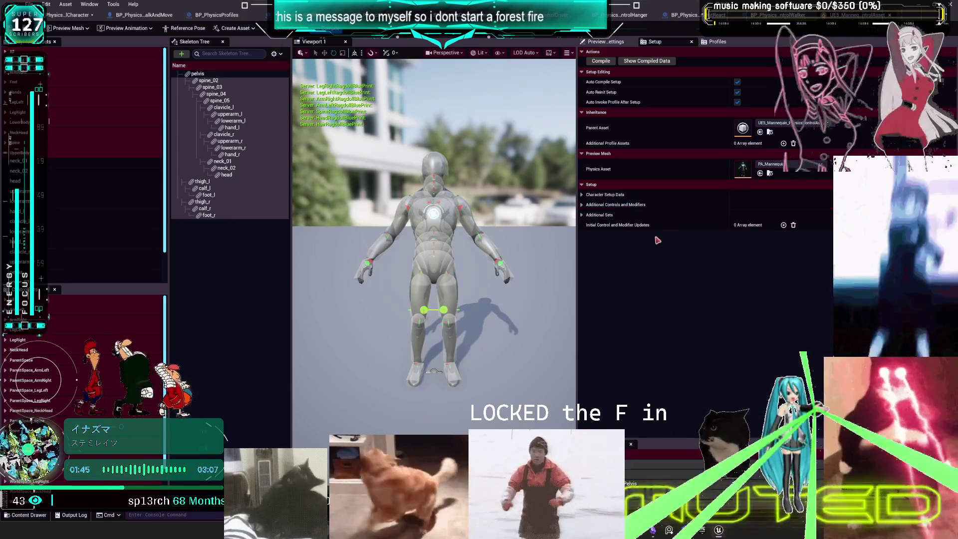
Expand the additional sets, character setup, body modifier and default world space control data sections.
{"action": "left_click", "coordinate": [582, 215]}
{"action": "left_click", "coordinate": [583, 205]}
{"action": "left_click", "coordinate": [582, 194]}
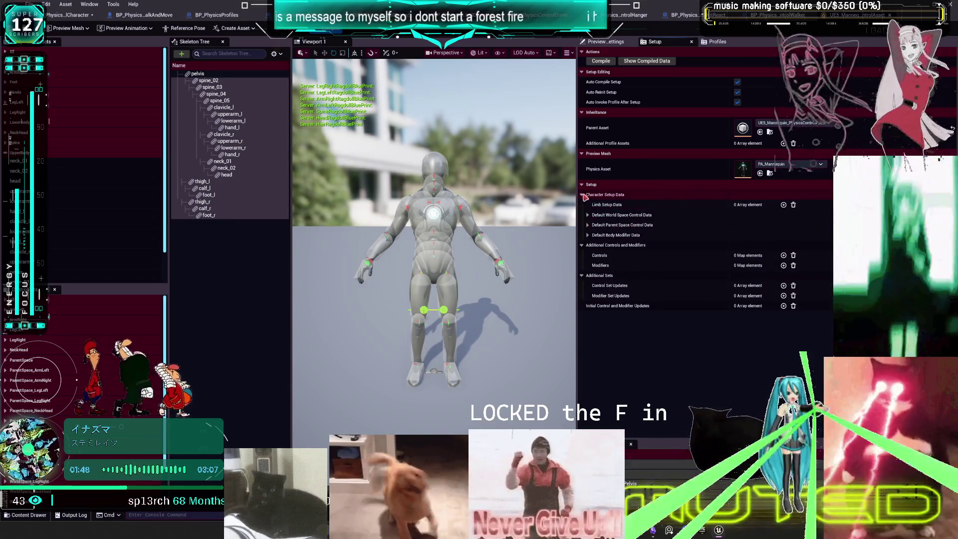
{"action": "left_click", "coordinate": [587, 235]}
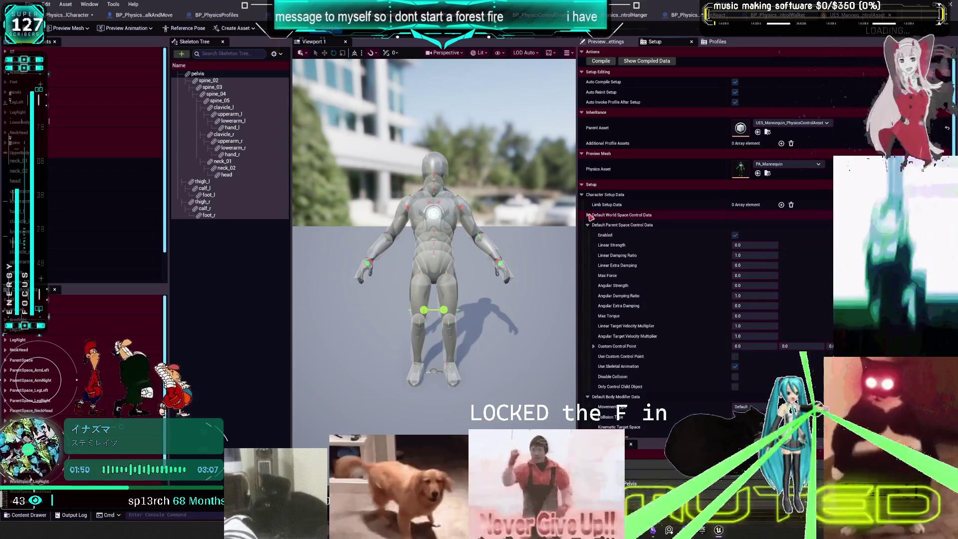
{"action": "left_click", "coordinate": [587, 215]}
Scroll through the control settings, enlarge the left-panel list, and shrink the asset editor window.
{"action": "scroll", "coordinate": [737, 218], "scroll_direction": "down", "scroll_amount": 2}
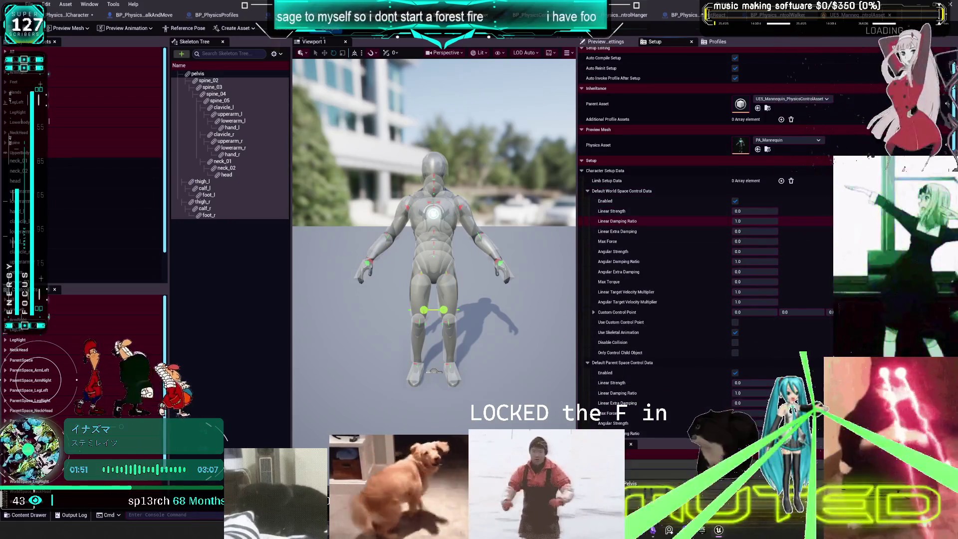
{"action": "scroll", "coordinate": [737, 217], "scroll_direction": "down", "scroll_amount": 5}
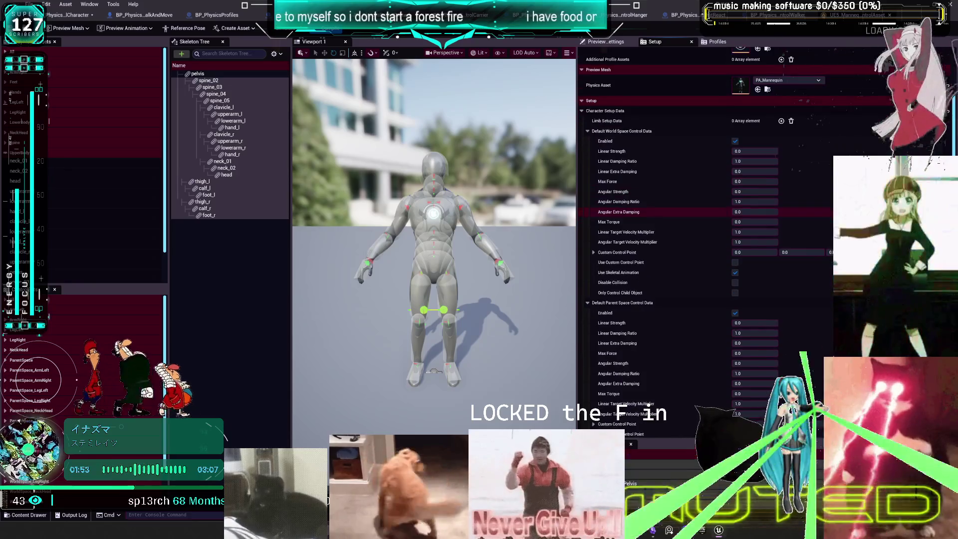
{"action": "scroll", "coordinate": [738, 215], "scroll_direction": "down", "scroll_amount": 3}
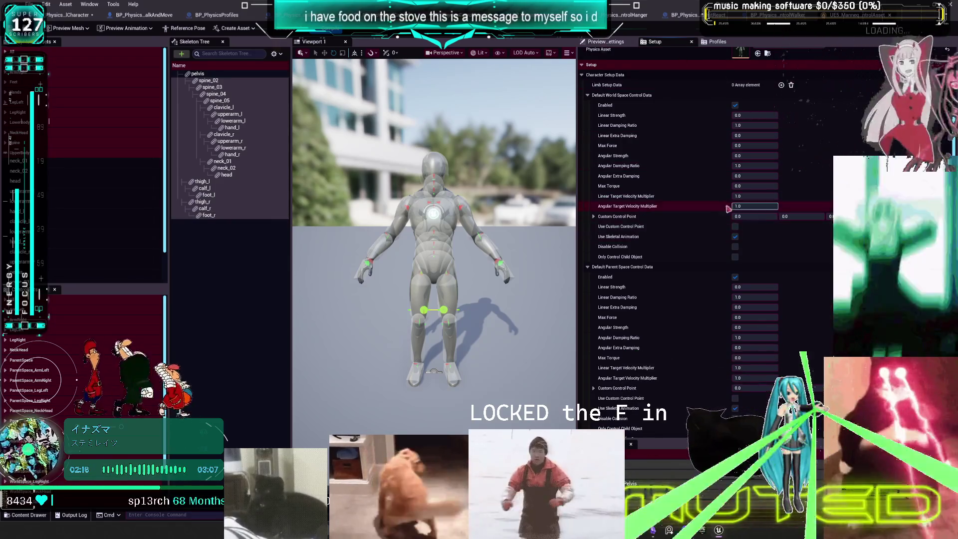
{"action": "scroll", "coordinate": [695, 230], "scroll_direction": "down", "scroll_amount": 5}
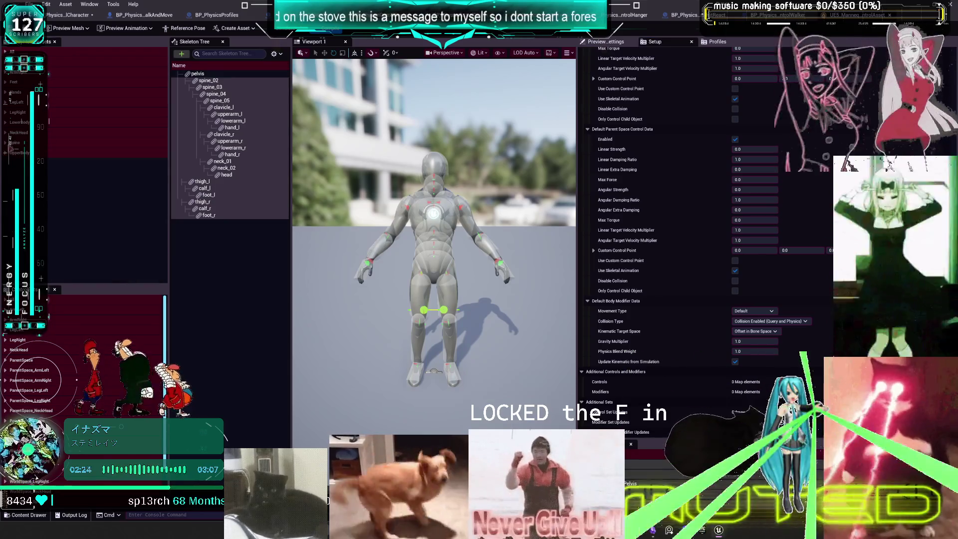
{"action": "left_click_drag", "start_coordinate": [62, 288], "coordinate": [62, 184]}
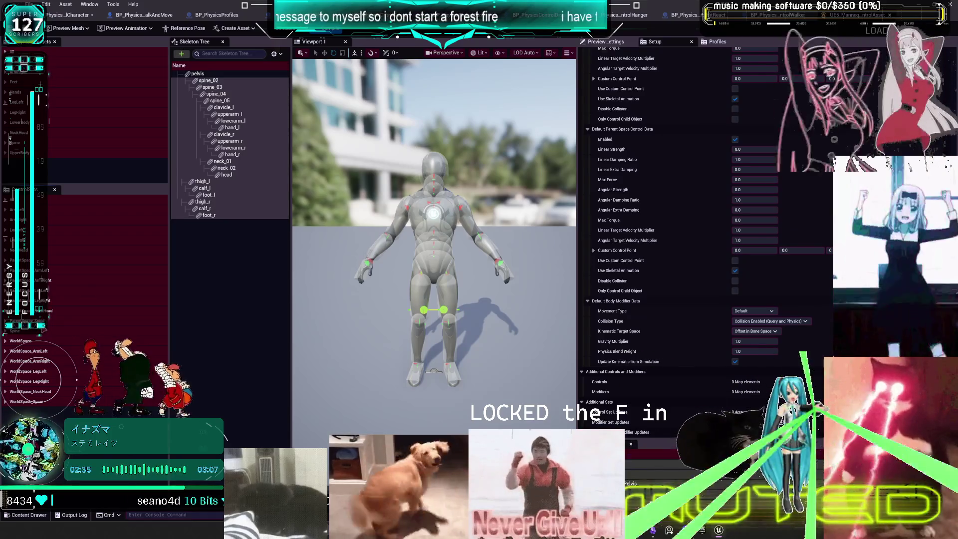
{"action": "mouse_move", "coordinate": [508, 8]}
{"action": "left_mouse_down"}
{"action": "mouse_move", "coordinate": [564, 122]}
{"action": "mouse_move", "coordinate": [592, 160]}
{"action": "mouse_move", "coordinate": [604, 149]}
{"action": "mouse_move", "coordinate": [603, 156]}
{"action": "left_mouse_up"}
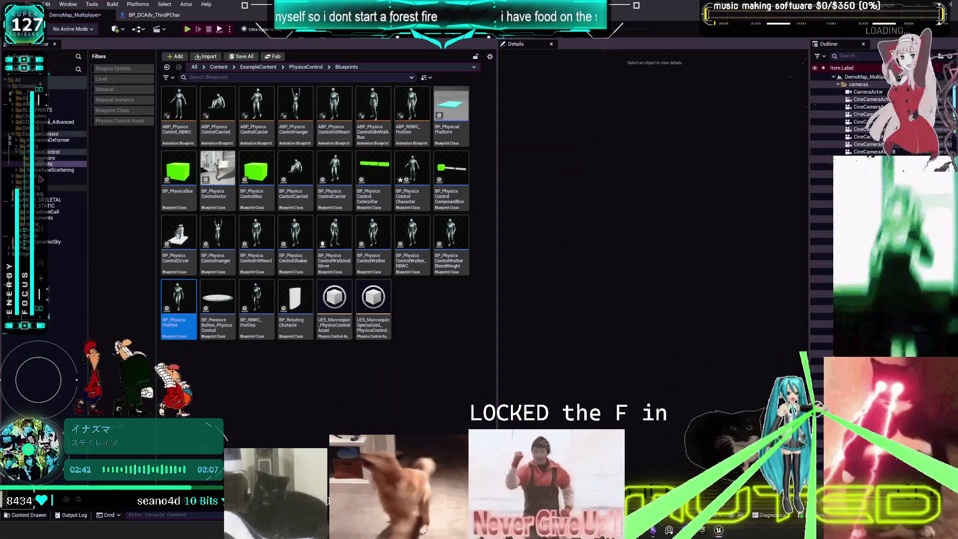
Locate and open DT_PhysicsSetup, scroll its rows, then close the Row Editor.
{"action": "left_click", "coordinate": [54, 121]}
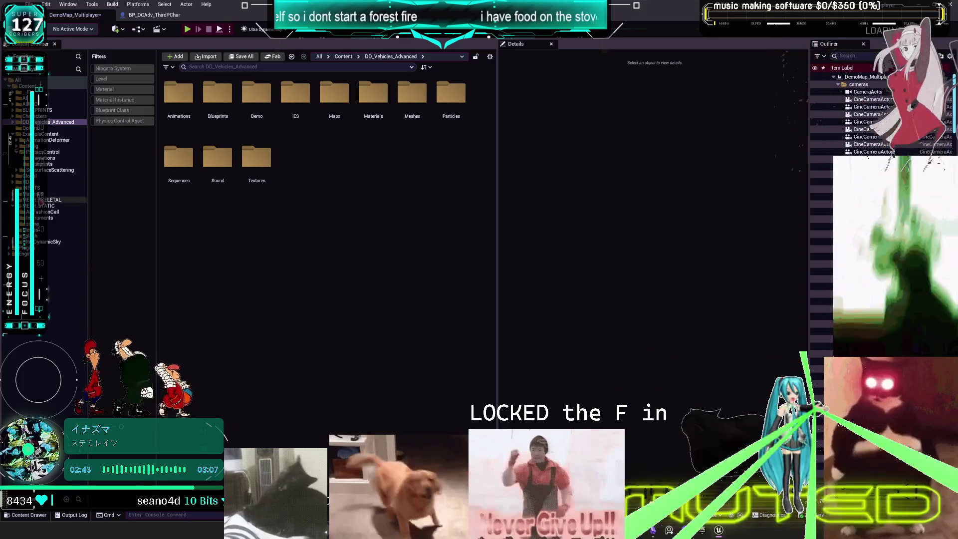
{"action": "left_click", "coordinate": [47, 200]}
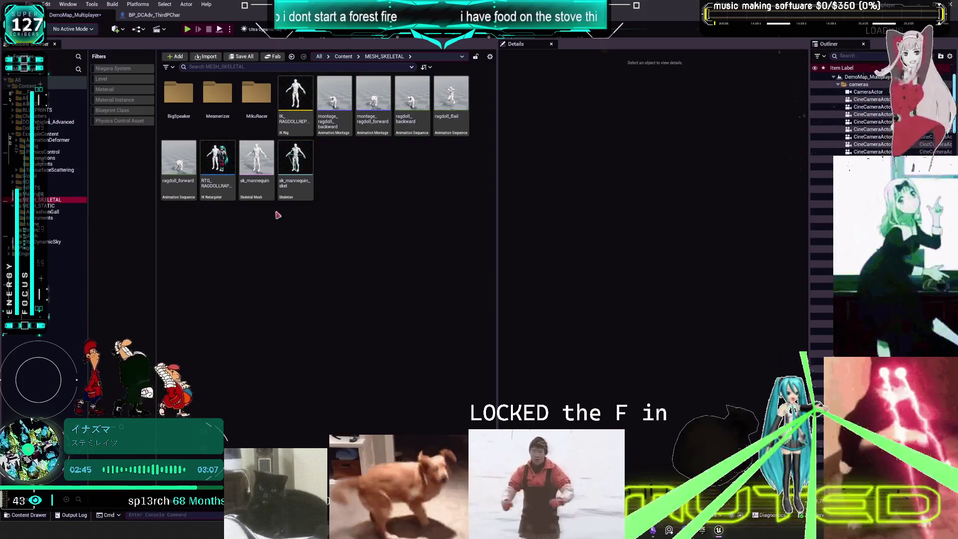
{"action": "left_click", "coordinate": [45, 110]}
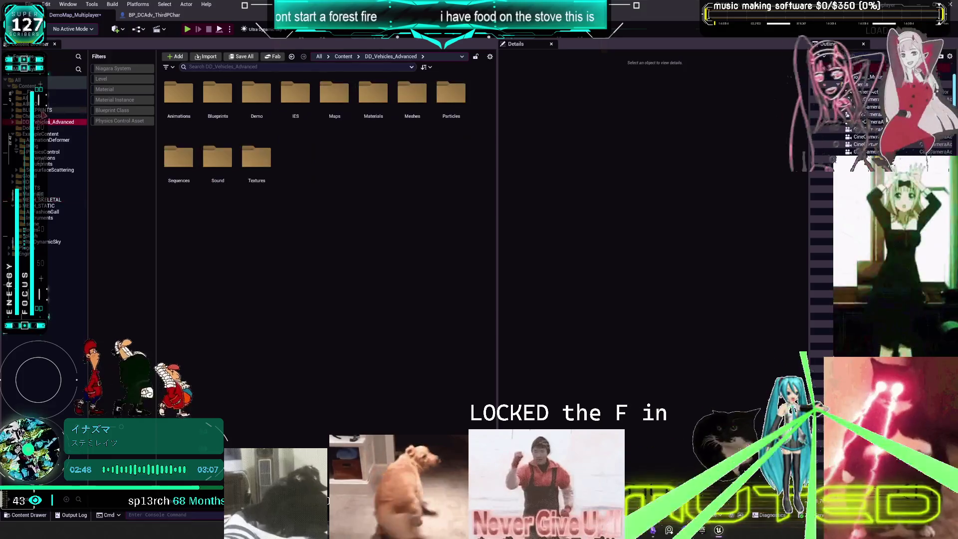
{"action": "double_click", "coordinate": [296, 161]}
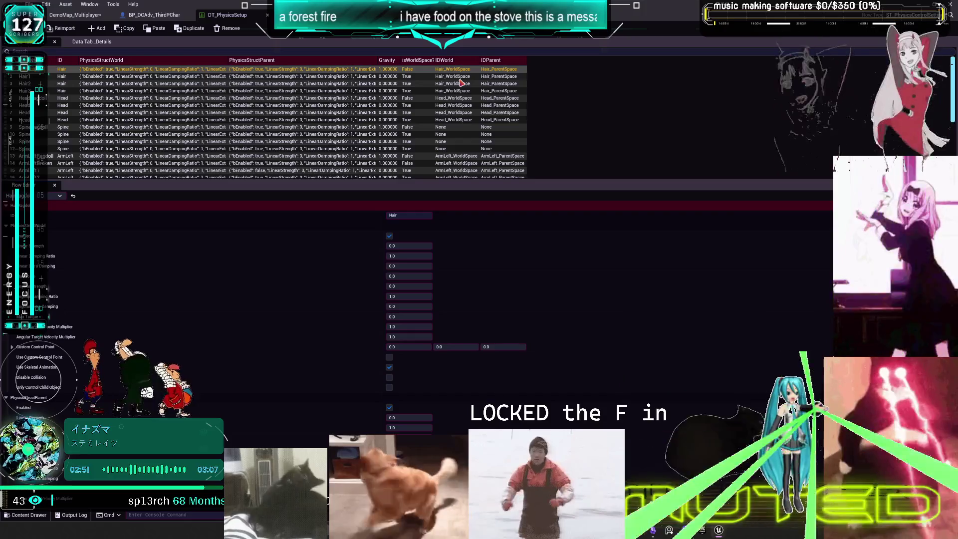
{"action": "scroll", "coordinate": [509, 96], "scroll_direction": "down", "scroll_amount": 2}
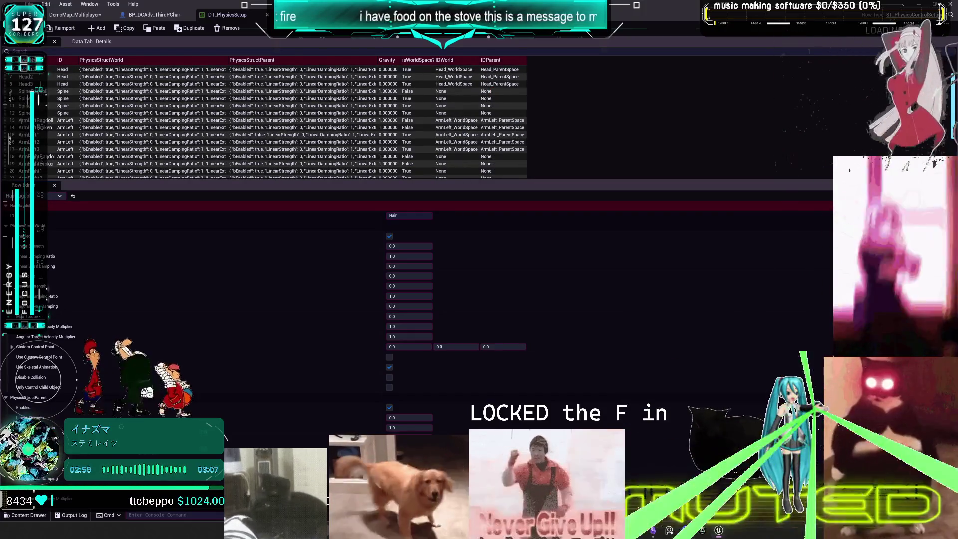
{"action": "scroll", "coordinate": [484, 133], "scroll_direction": "up", "scroll_amount": 2}
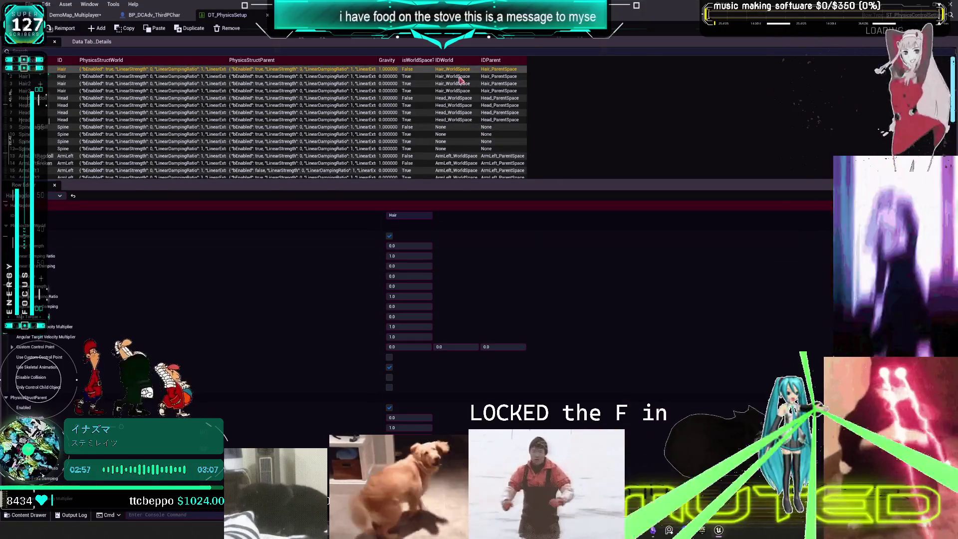
{"action": "scroll", "coordinate": [448, 393], "scroll_direction": "down", "scroll_amount": 5}
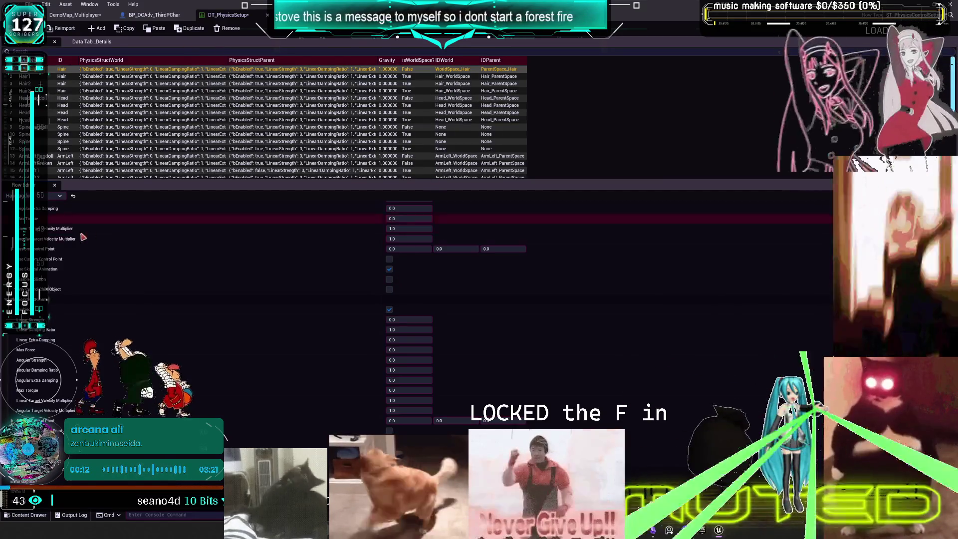
{"action": "left_click", "coordinate": [55, 185]}
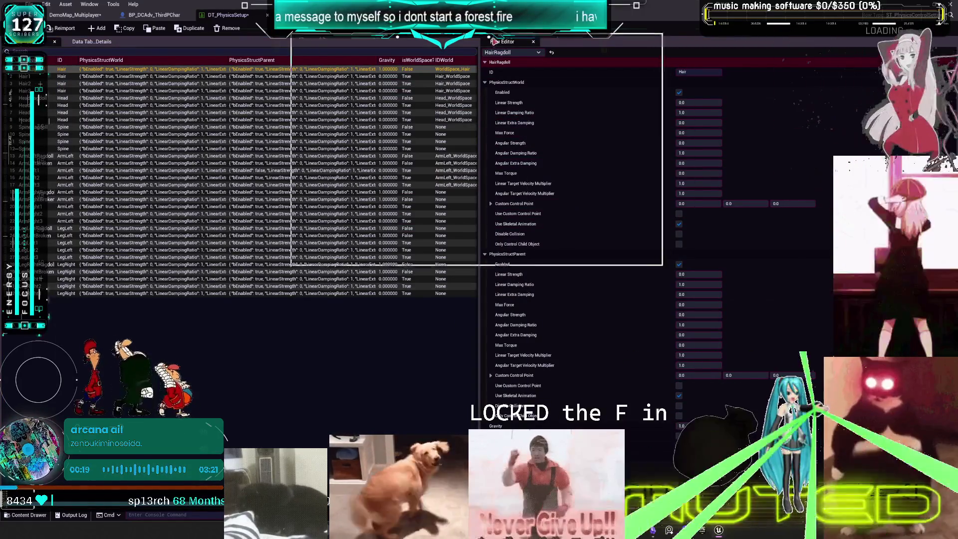
Resize the Unreal window and scroll the table to the IDWorld and IDParent columns.
{"action": "key", "text": "super+Down"}
{"action": "left_click_drag", "start_coordinate": [647, 268], "coordinate": [708, 345]}
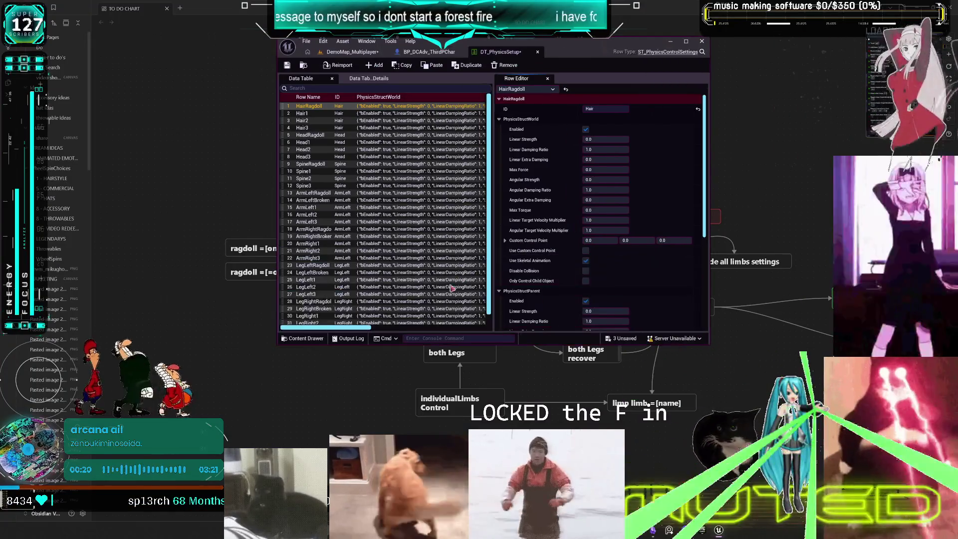
{"action": "left_click_drag", "start_coordinate": [345, 327], "coordinate": [508, 325]}
{"action": "scroll", "coordinate": [587, 249], "scroll_direction": "down", "scroll_amount": 6}
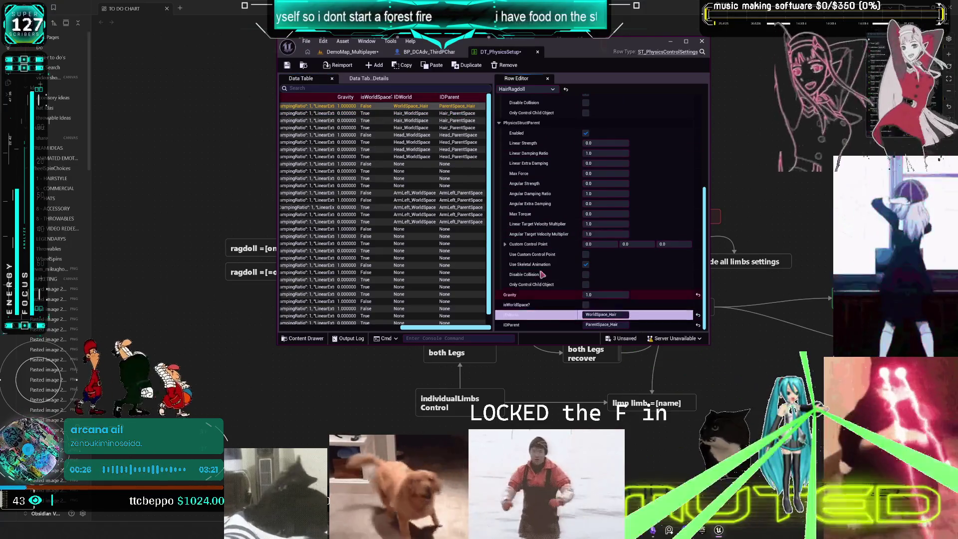
Give Hair1 and Hair2 IDWorld WorldSpace_Hair, then select HeadRagdoll for WorldSpace_Head.
{"action": "left_click", "coordinate": [424, 113]}
{"action": "left_click", "coordinate": [426, 120]}
{"action": "left_click", "coordinate": [425, 128]}
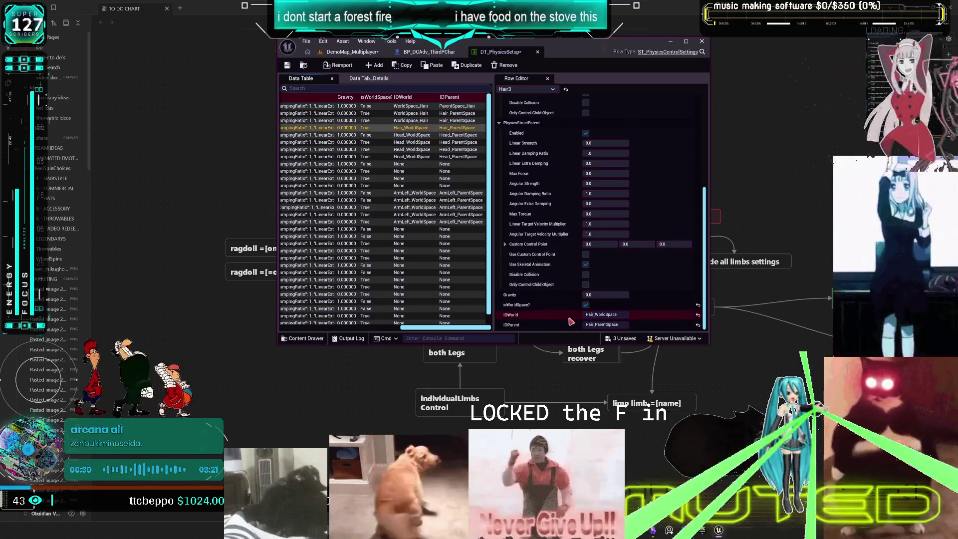
{"action": "left_click", "coordinate": [430, 136]}
{"action": "left_click", "coordinate": [464, 113]}
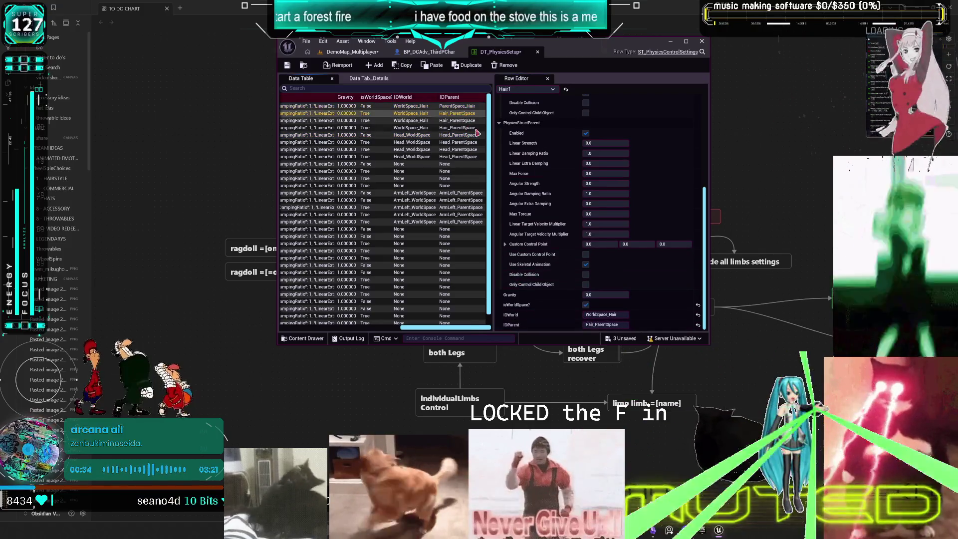
{"action": "left_click", "coordinate": [452, 120]}
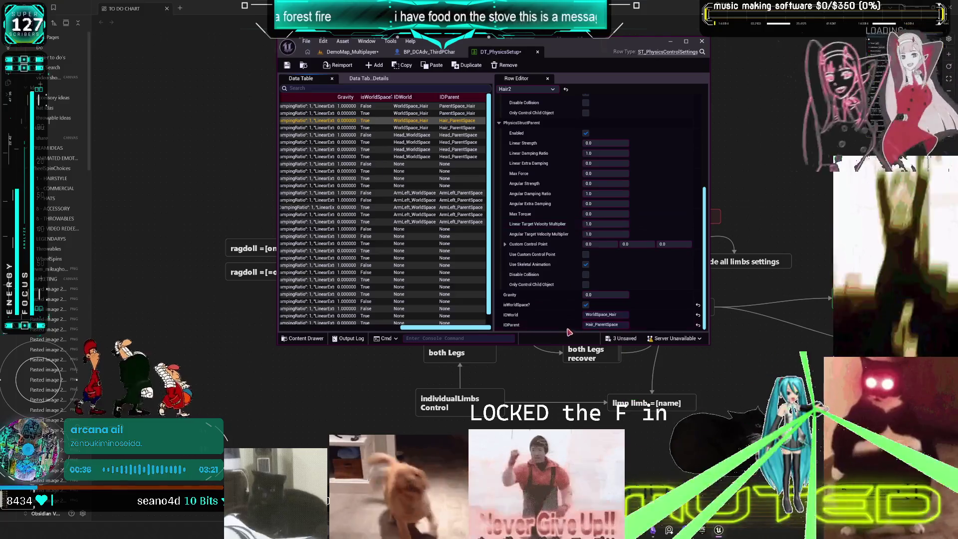
{"action": "left_click", "coordinate": [464, 135]}
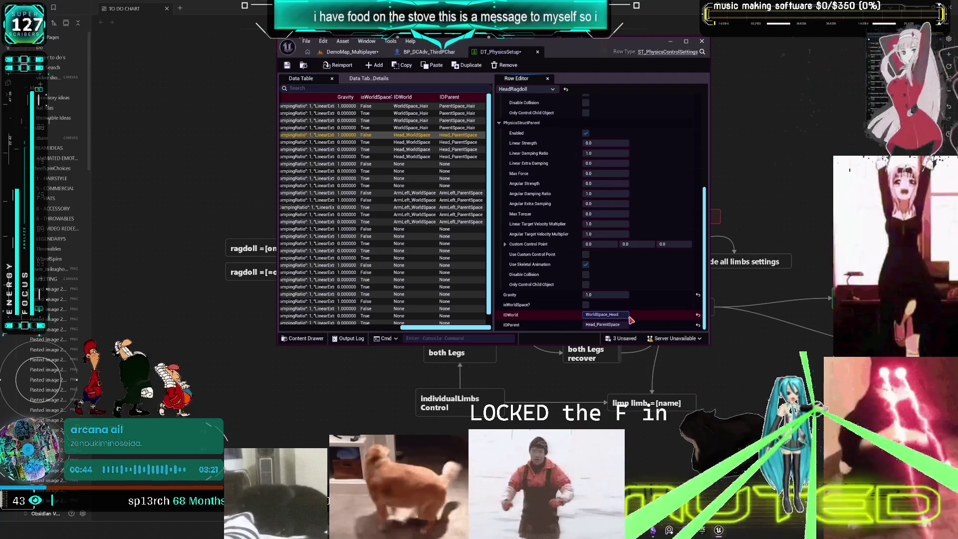
Paste WorldSpace_Head as the IDWorld value for the Head1 and Head2 rows.
{"action": "left_click", "coordinate": [436, 143]}
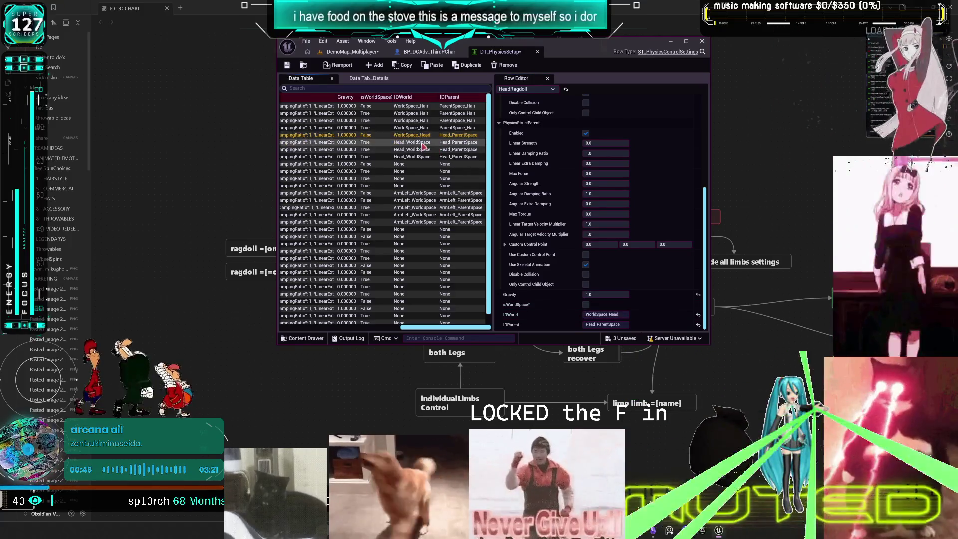
{"action": "key", "text": "ctrl+v"}
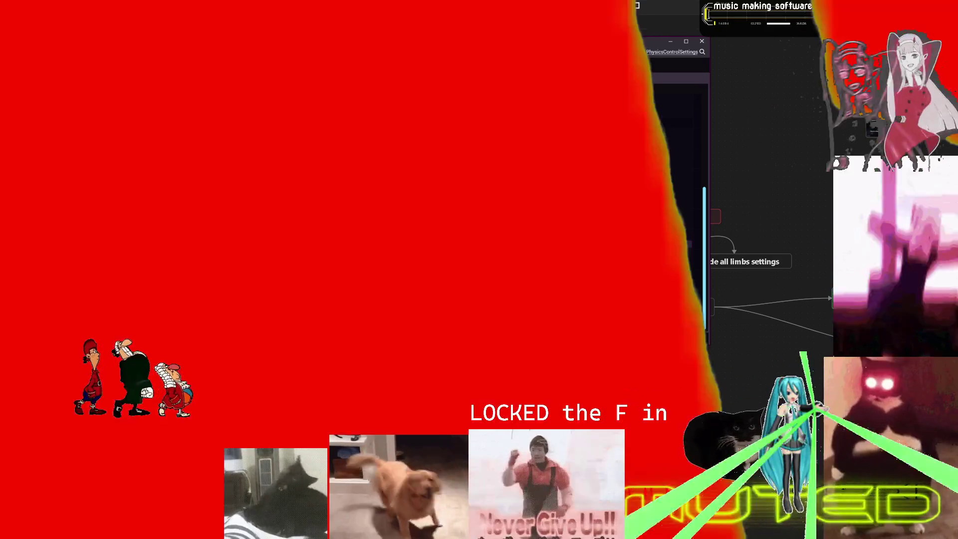
{"action": "key", "text": "Return"}
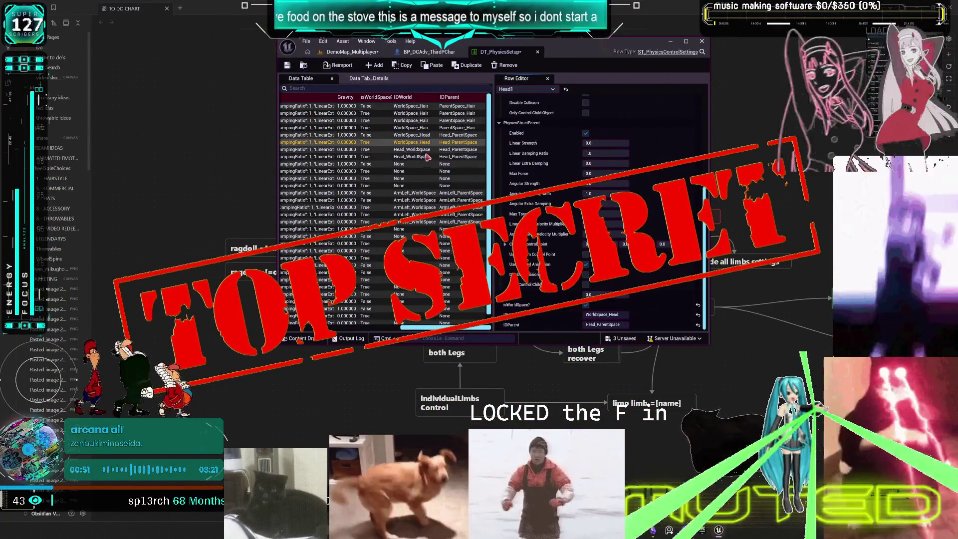
{"action": "left_click", "coordinate": [420, 150]}
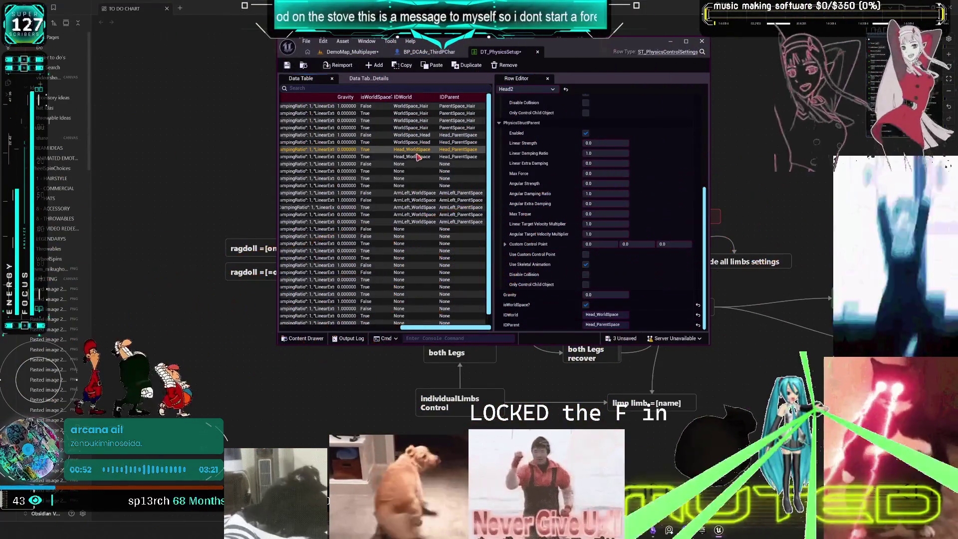
{"action": "left_click", "coordinate": [410, 143]}
{"action": "left_click", "coordinate": [410, 149]}
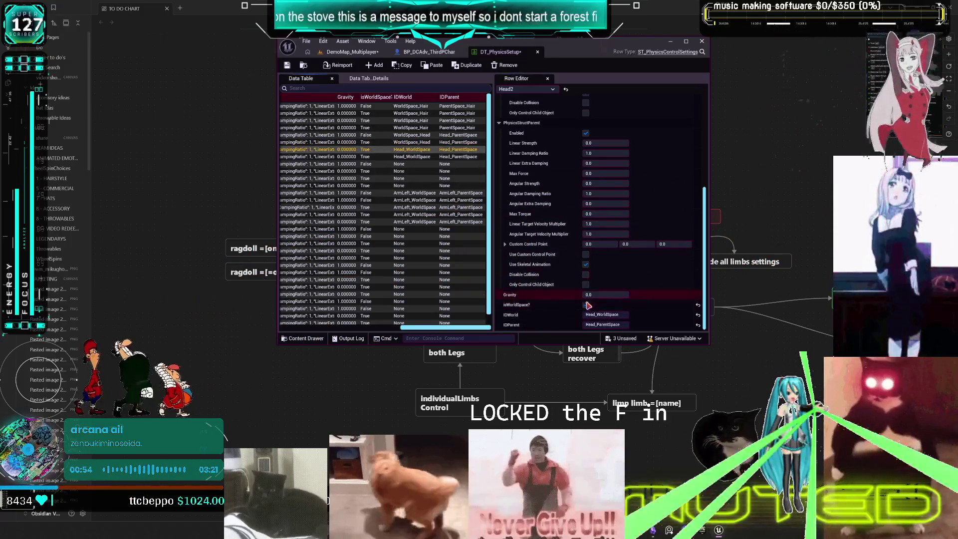
{"action": "left_click", "coordinate": [601, 315]}
{"action": "key", "text": "ctrl+v"}
{"action": "key", "text": "Return"}
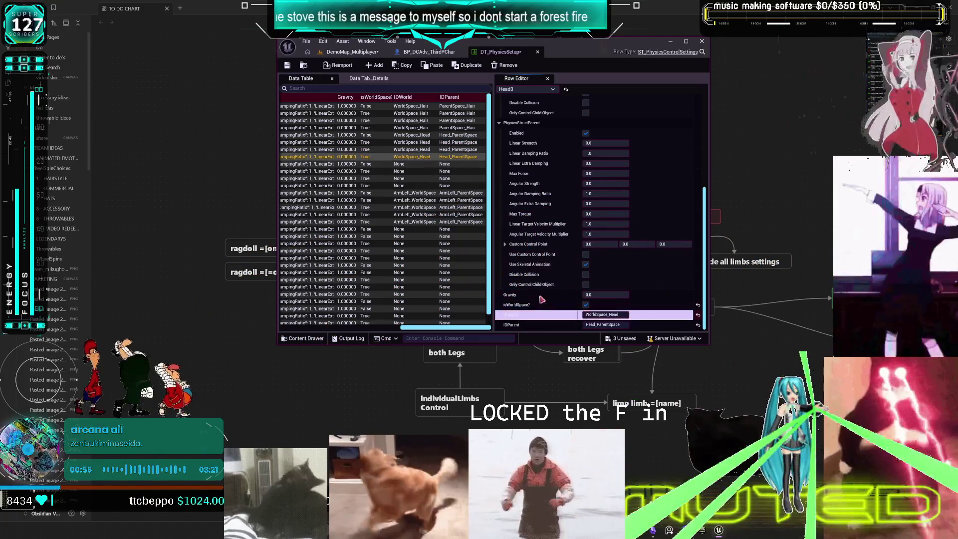
Give HeadRagdoll, Head3 and Head2 the IDParent ParentSpace_Head, then switch to Spotify.
{"action": "left_click", "coordinate": [458, 136]}
{"action": "left_click", "coordinate": [601, 314]}
{"action": "left_click", "coordinate": [589, 324]}
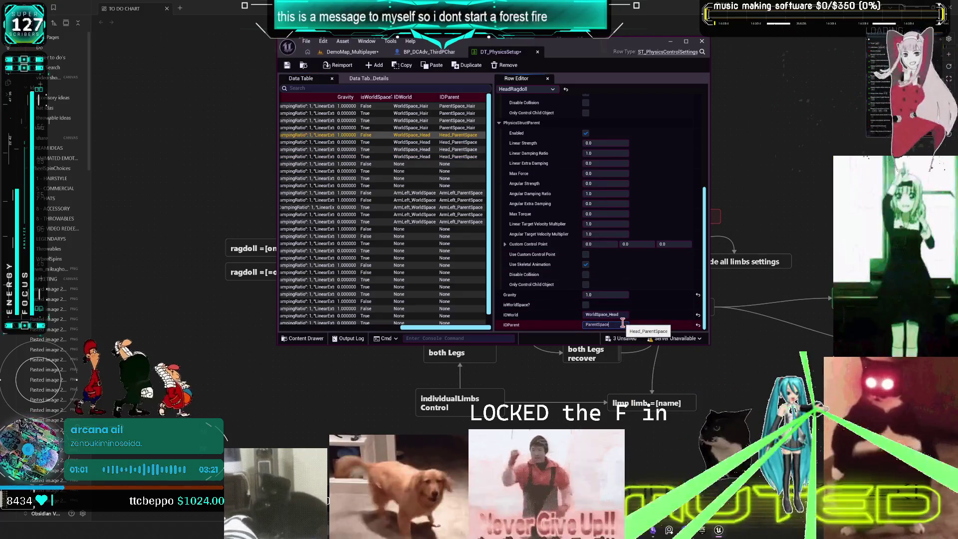
{"action": "key", "text": "Return"}
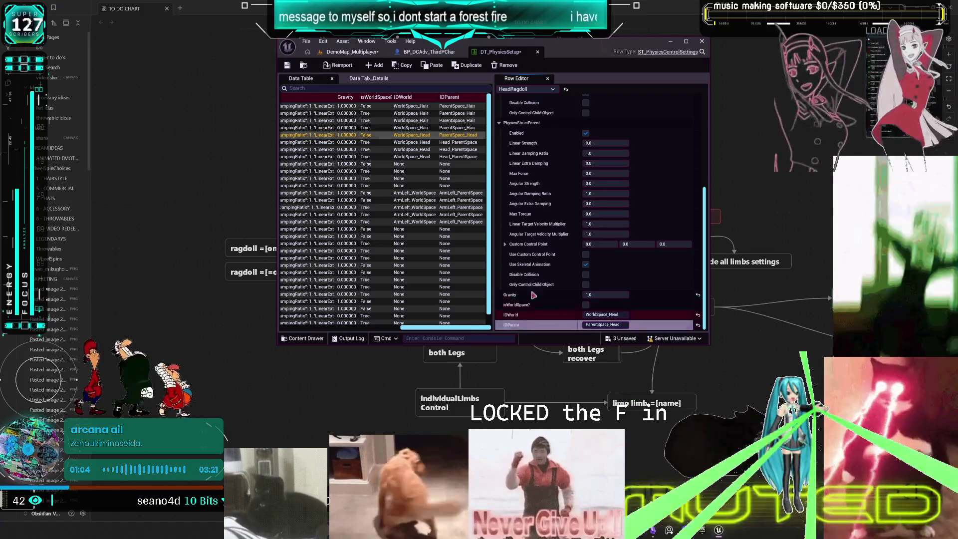
{"action": "key", "text": "Down"}
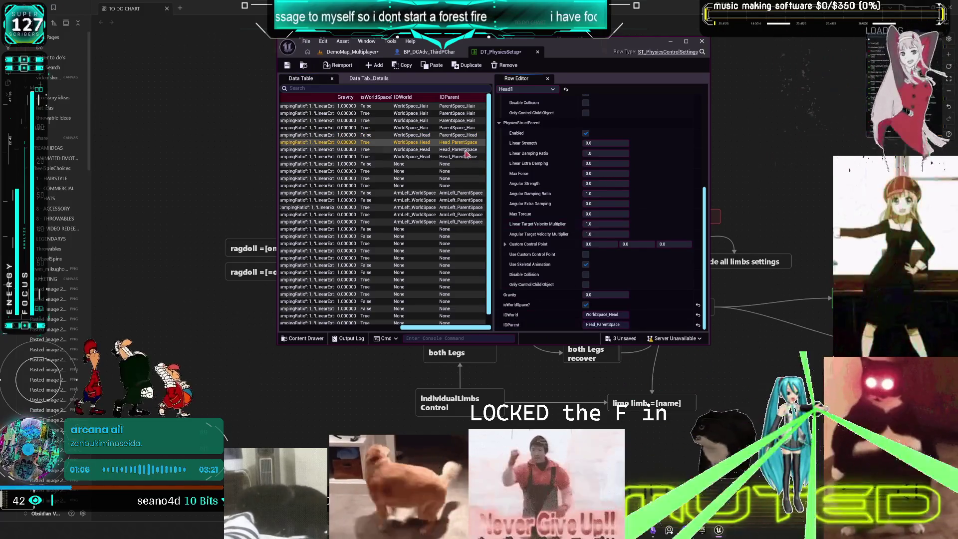
{"action": "key", "text": "Up"}
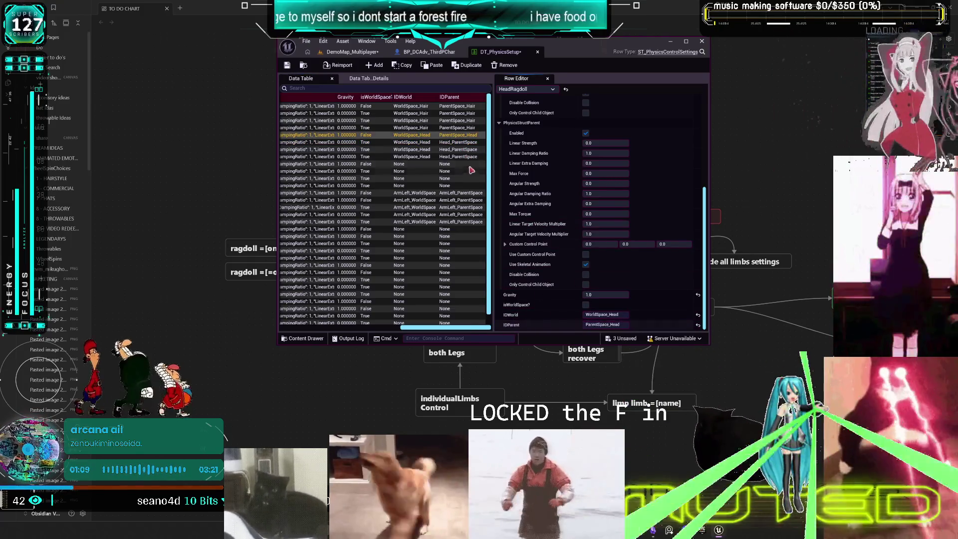
{"action": "left_click", "coordinate": [470, 145]}
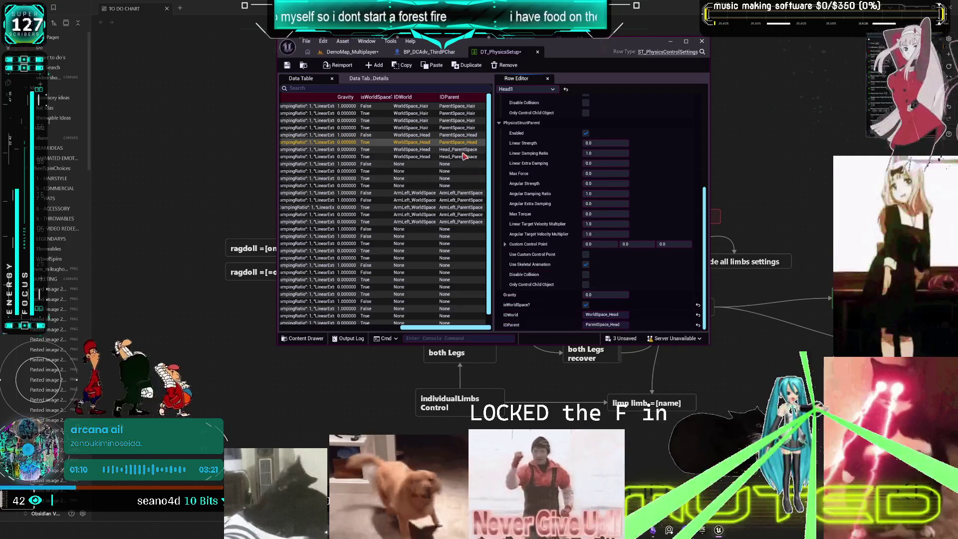
{"action": "left_click", "coordinate": [464, 156]}
{"action": "key", "text": "ctrl+z"}
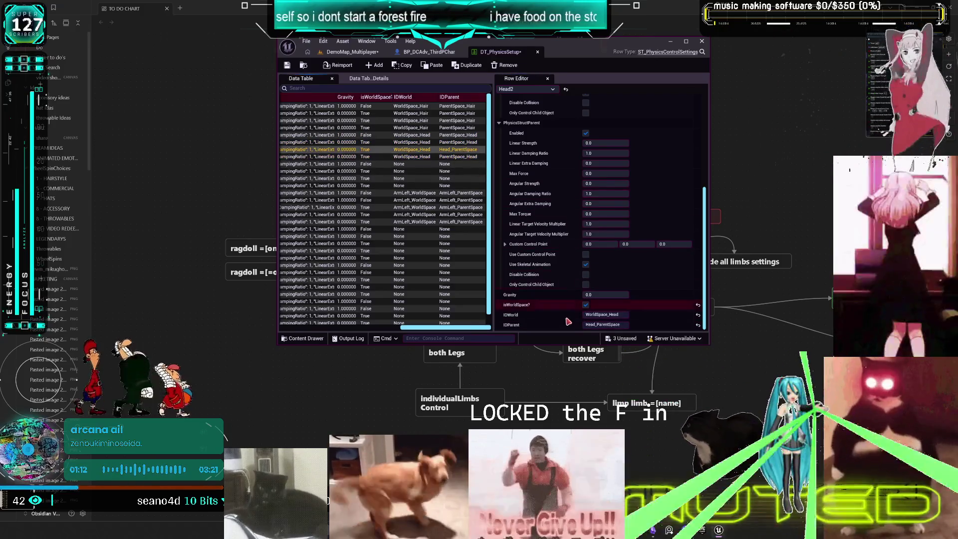
{"action": "key", "text": "ctrl+z"}
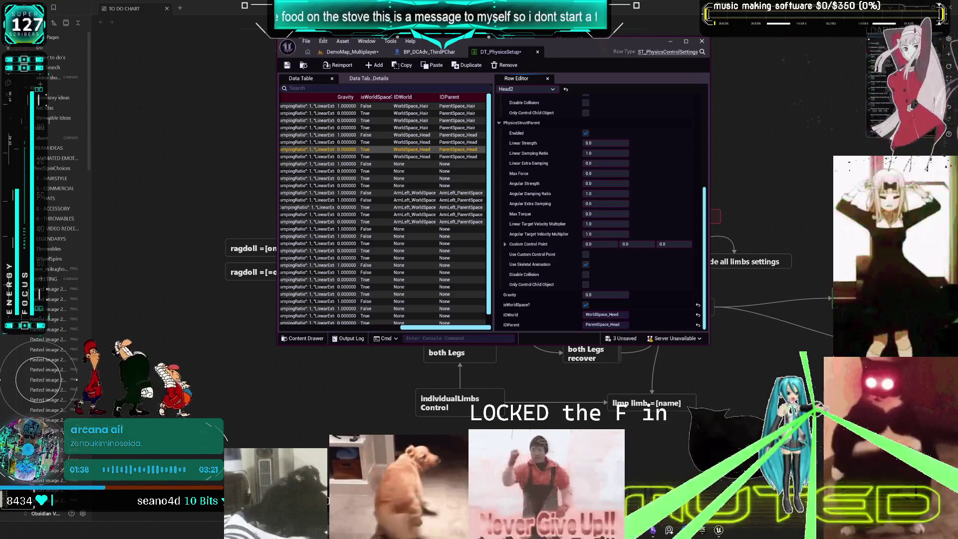
{"action": "key", "text": "alt+Tab"}
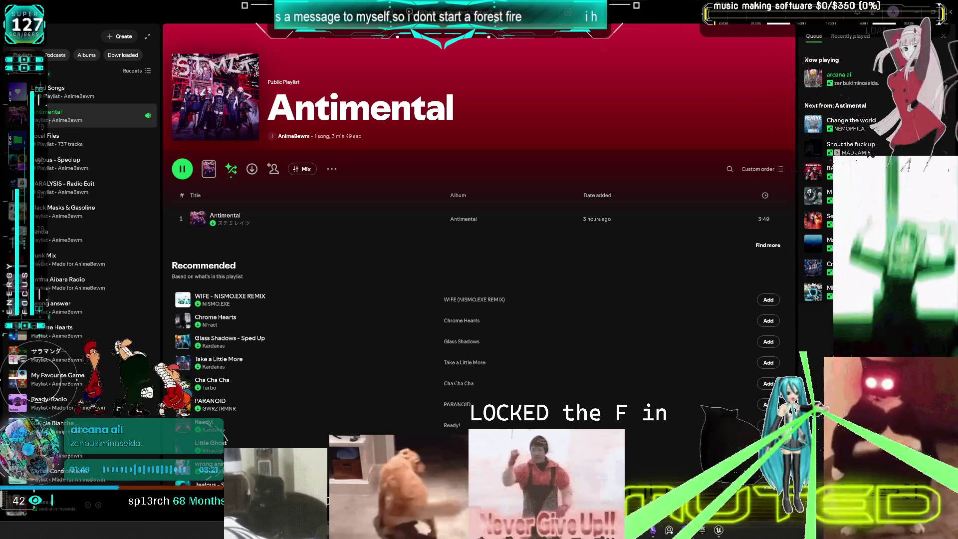
Search Spotify for IDOL RIOT, play the top result and open its single page.
{"action": "left_click", "coordinate": [512, 11]}
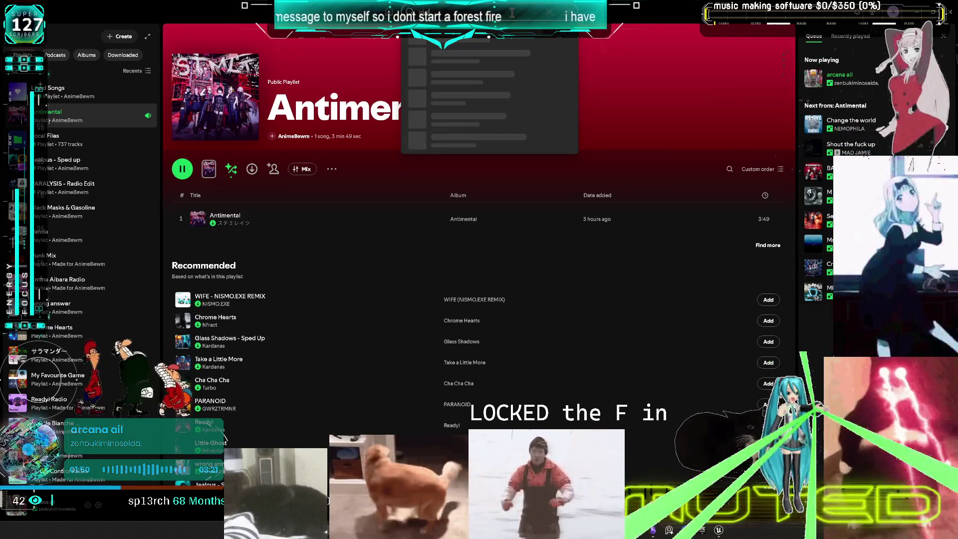
{"action": "key", "text": "Return"}
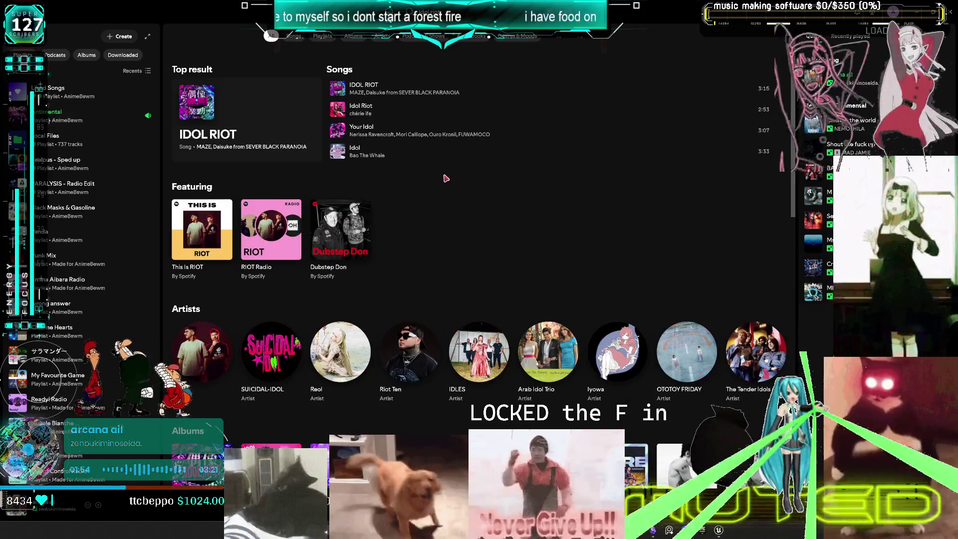
{"action": "left_click", "coordinate": [338, 89]}
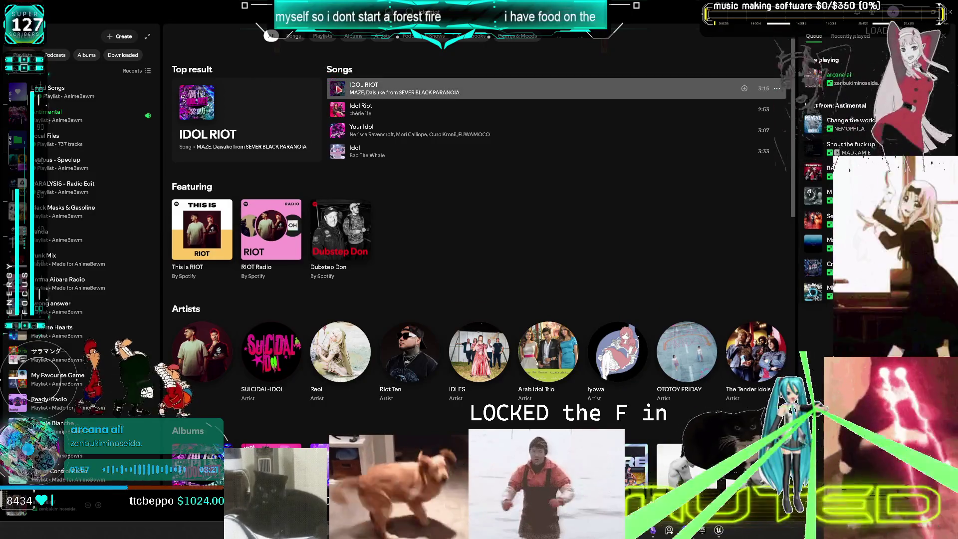
{"action": "left_click", "coordinate": [223, 138]}
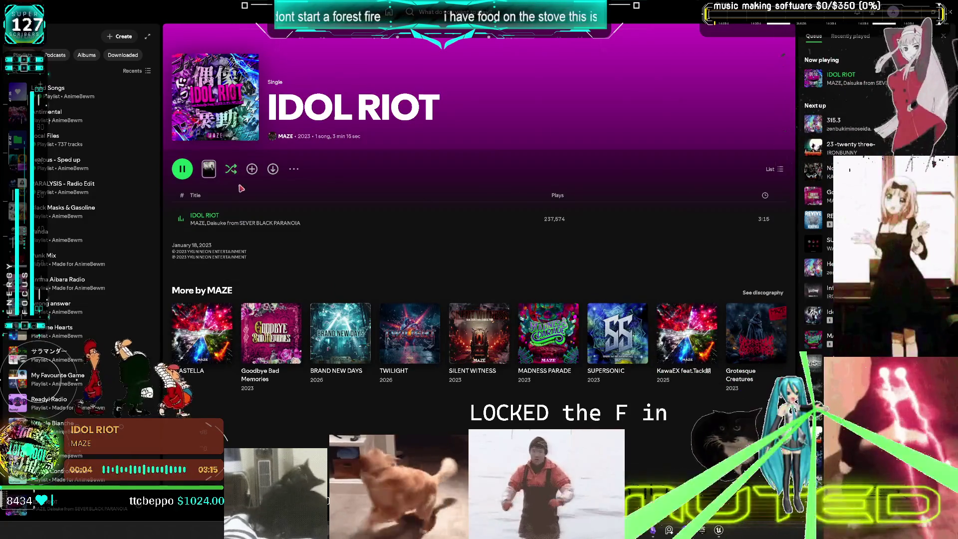
Open the IDOL RIOT song radio, start playing it, and return to Unreal.
{"action": "right_click", "coordinate": [206, 219]}
{"action": "mouse_move", "coordinate": [237, 227]}
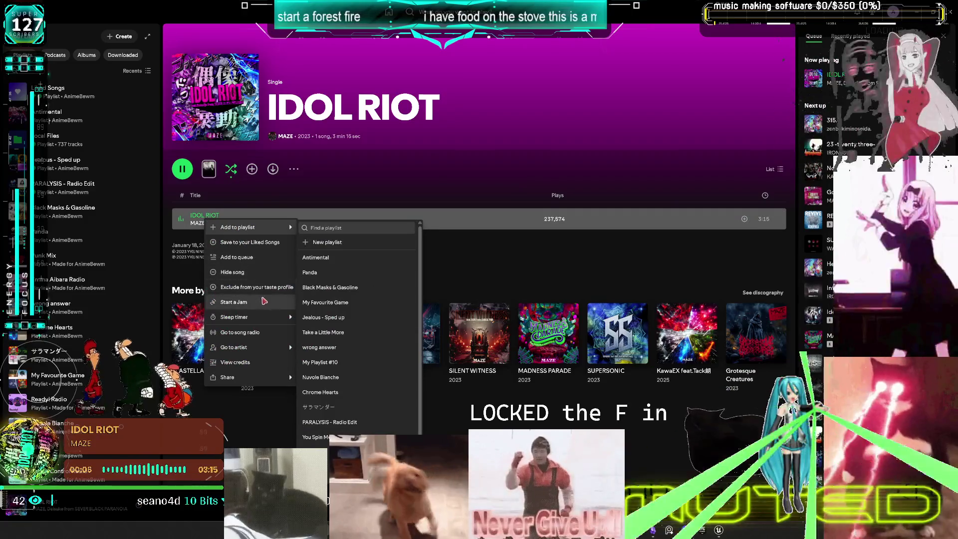
{"action": "left_click", "coordinate": [250, 332]}
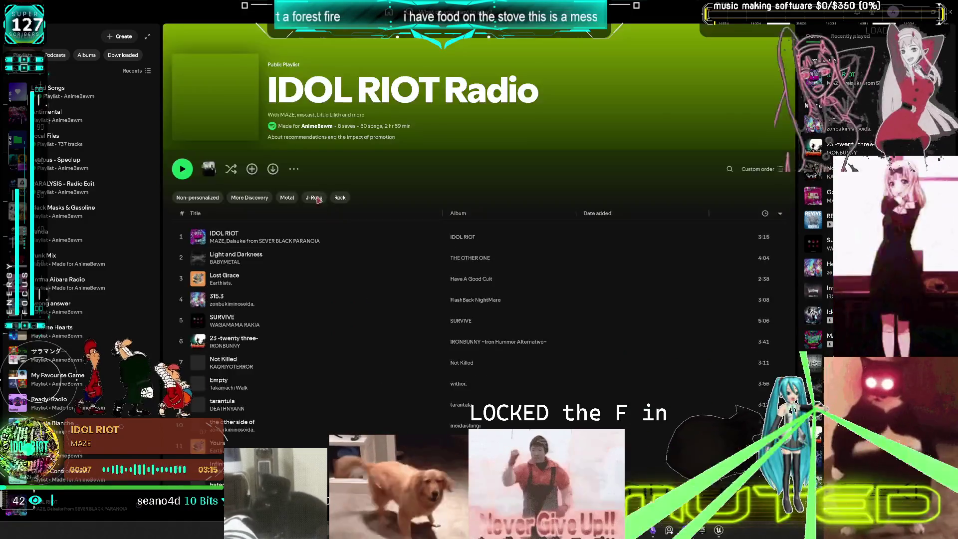
{"action": "left_click", "coordinate": [190, 169]}
{"action": "key", "text": "alt+Tab"}
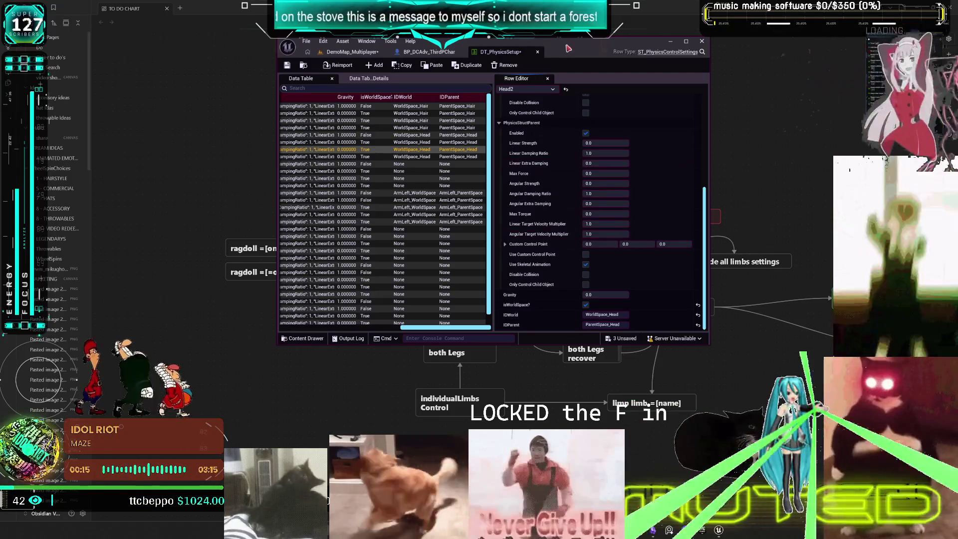
Minimize the data table editor and pan the Obsidian flowchart across the limb settings and ragdoll nodes.
{"action": "left_click", "coordinate": [671, 40]}
{"action": "mouse_move", "coordinate": [688, 210]}
{"action": "left_mouse_down"}
{"action": "mouse_move", "coordinate": [593, 210]}
{"action": "mouse_move", "coordinate": [714, 248]}
{"action": "mouse_move", "coordinate": [669, 206]}
{"action": "mouse_move", "coordinate": [565, 225]}
{"action": "mouse_move", "coordinate": [619, 174]}
{"action": "mouse_move", "coordinate": [675, 210]}
{"action": "mouse_move", "coordinate": [598, 181]}
{"action": "mouse_move", "coordinate": [531, 193]}
{"action": "mouse_move", "coordinate": [572, 175]}
{"action": "left_mouse_up"}
{"action": "mouse_move", "coordinate": [671, 178]}
{"action": "left_mouse_down"}
{"action": "mouse_move", "coordinate": [738, 211]}
{"action": "mouse_move", "coordinate": [599, 186]}
{"action": "mouse_move", "coordinate": [741, 212]}
{"action": "mouse_move", "coordinate": [714, 174]}
{"action": "mouse_move", "coordinate": [573, 174]}
{"action": "mouse_move", "coordinate": [733, 163]}
{"action": "mouse_move", "coordinate": [808, 213]}
{"action": "mouse_move", "coordinate": [497, 215]}
{"action": "mouse_move", "coordinate": [511, 235]}
{"action": "mouse_move", "coordinate": [694, 251]}
{"action": "mouse_move", "coordinate": [848, 240]}
{"action": "mouse_move", "coordinate": [723, 231]}
{"action": "left_mouse_up"}
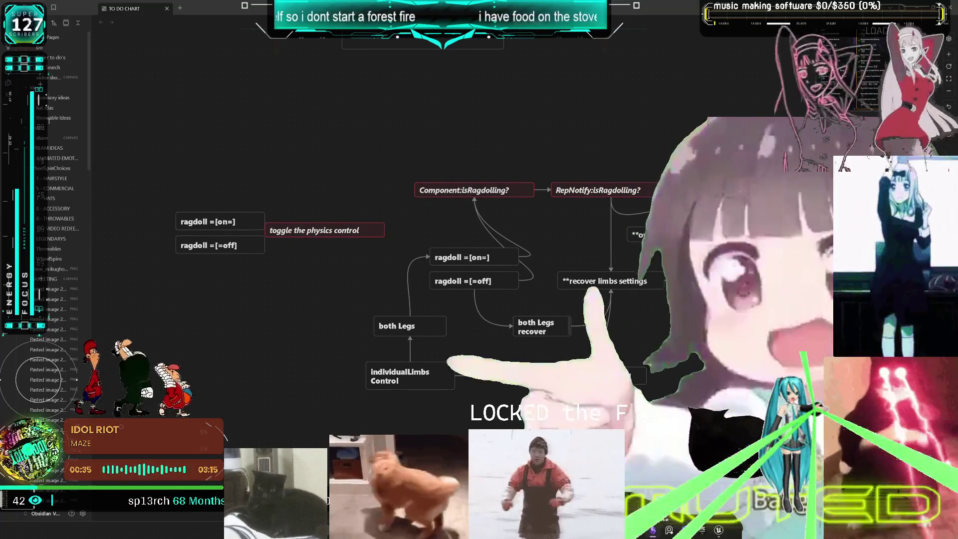
{"action": "scroll", "coordinate": [672, 264], "scroll_direction": "down", "scroll_amount": 1}
{"action": "mouse_move", "coordinate": [670, 259]}
{"action": "left_mouse_down"}
{"action": "mouse_move", "coordinate": [652, 249]}
{"action": "mouse_move", "coordinate": [656, 328]}
{"action": "left_mouse_up"}
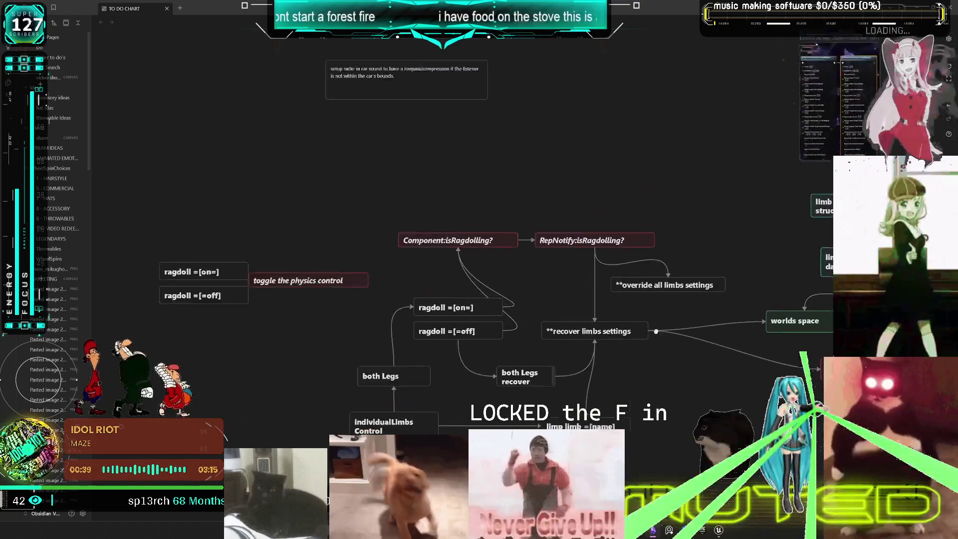
{"action": "left_click_drag", "start_coordinate": [669, 259], "coordinate": [684, 316]}
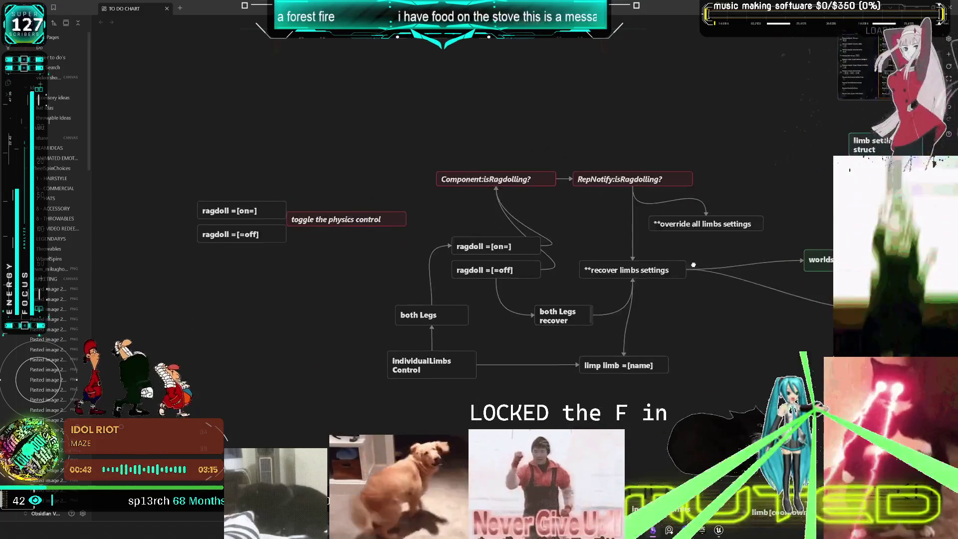
{"action": "left_click_drag", "start_coordinate": [712, 299], "coordinate": [716, 297]}
{"action": "mouse_move", "coordinate": [609, 284]}
{"action": "left_mouse_down"}
{"action": "mouse_move", "coordinate": [517, 284]}
{"action": "mouse_move", "coordinate": [392, 257]}
{"action": "mouse_move", "coordinate": [678, 311]}
{"action": "left_mouse_up"}
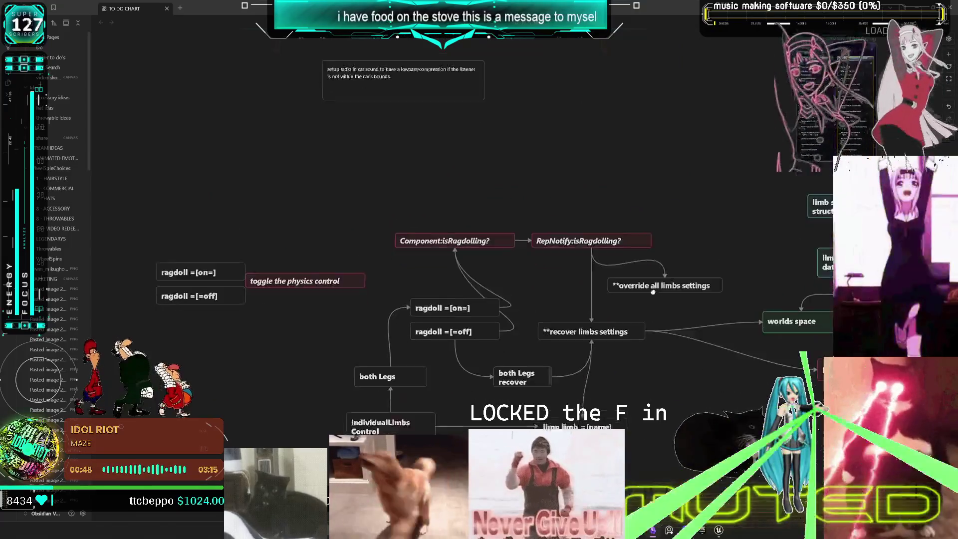
{"action": "mouse_move", "coordinate": [648, 342]}
{"action": "left_mouse_down"}
{"action": "mouse_move", "coordinate": [650, 237]}
{"action": "mouse_move", "coordinate": [667, 320]}
{"action": "mouse_move", "coordinate": [639, 286]}
{"action": "mouse_move", "coordinate": [638, 367]}
{"action": "mouse_move", "coordinate": [643, 240]}
{"action": "left_mouse_up"}
{"action": "scroll", "coordinate": [640, 227], "scroll_direction": "up", "scroll_amount": 2}
{"action": "mouse_move", "coordinate": [645, 296]}
{"action": "left_mouse_down"}
{"action": "mouse_move", "coordinate": [637, 328]}
{"action": "mouse_move", "coordinate": [669, 209]}
{"action": "mouse_move", "coordinate": [647, 341]}
{"action": "mouse_move", "coordinate": [634, 315]}
{"action": "left_mouse_up"}
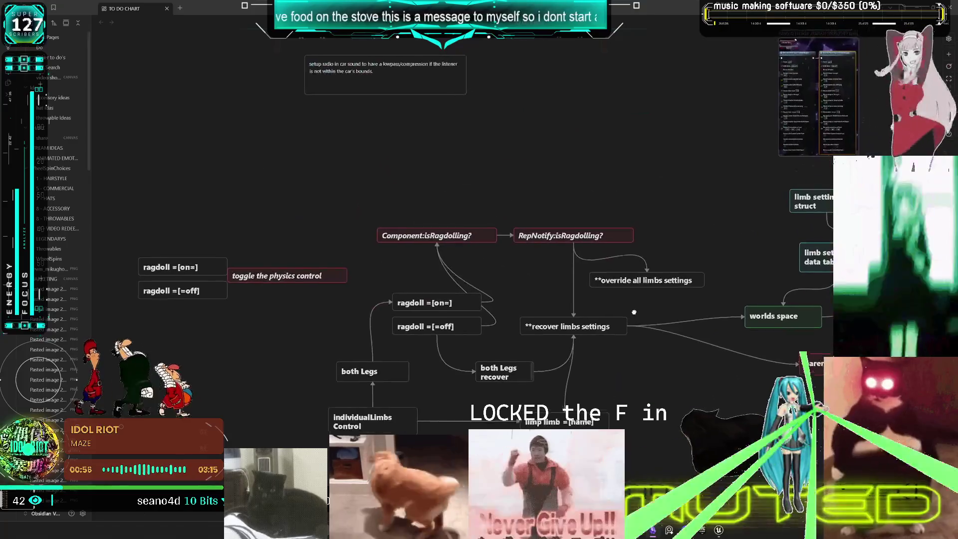
{"action": "mouse_move", "coordinate": [628, 230]}
{"action": "left_mouse_down"}
{"action": "mouse_move", "coordinate": [634, 175]}
{"action": "mouse_move", "coordinate": [645, 329]}
{"action": "left_mouse_up"}
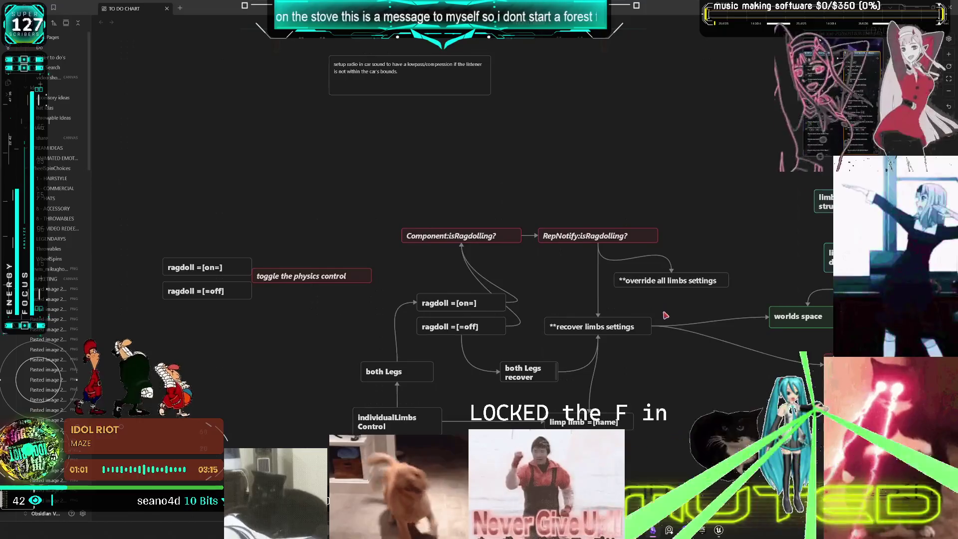
{"action": "mouse_move", "coordinate": [656, 247]}
{"action": "left_mouse_down"}
{"action": "mouse_move", "coordinate": [611, 272]}
{"action": "mouse_move", "coordinate": [642, 214]}
{"action": "mouse_move", "coordinate": [793, 292]}
{"action": "mouse_move", "coordinate": [740, 251]}
{"action": "mouse_move", "coordinate": [646, 286]}
{"action": "mouse_move", "coordinate": [686, 232]}
{"action": "mouse_move", "coordinate": [620, 259]}
{"action": "left_mouse_up"}
{"action": "mouse_move", "coordinate": [732, 267]}
{"action": "left_mouse_down"}
{"action": "mouse_move", "coordinate": [724, 250]}
{"action": "mouse_move", "coordinate": [592, 267]}
{"action": "mouse_move", "coordinate": [595, 233]}
{"action": "mouse_move", "coordinate": [771, 310]}
{"action": "mouse_move", "coordinate": [706, 252]}
{"action": "mouse_move", "coordinate": [604, 304]}
{"action": "mouse_move", "coordinate": [736, 257]}
{"action": "mouse_move", "coordinate": [797, 302]}
{"action": "mouse_move", "coordinate": [628, 288]}
{"action": "left_mouse_up"}
{"action": "left_click_drag", "start_coordinate": [752, 282], "coordinate": [795, 308]}
{"action": "mouse_move", "coordinate": [654, 271]}
{"action": "left_mouse_down"}
{"action": "mouse_move", "coordinate": [671, 254]}
{"action": "mouse_move", "coordinate": [701, 251]}
{"action": "mouse_move", "coordinate": [690, 246]}
{"action": "left_mouse_up"}
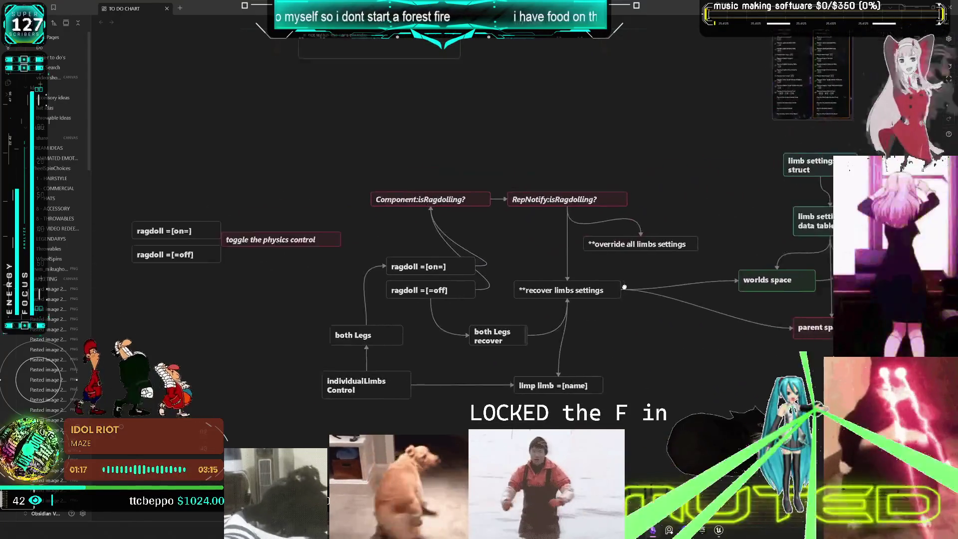
{"action": "left_click_drag", "start_coordinate": [732, 310], "coordinate": [730, 349]}
{"action": "mouse_move", "coordinate": [735, 299]}
{"action": "left_mouse_down"}
{"action": "mouse_move", "coordinate": [731, 335]}
{"action": "mouse_move", "coordinate": [707, 307]}
{"action": "mouse_move", "coordinate": [716, 309]}
{"action": "mouse_move", "coordinate": [693, 310]}
{"action": "mouse_move", "coordinate": [590, 255]}
{"action": "mouse_move", "coordinate": [601, 195]}
{"action": "mouse_move", "coordinate": [617, 331]}
{"action": "mouse_move", "coordinate": [542, 276]}
{"action": "mouse_move", "coordinate": [677, 303]}
{"action": "mouse_move", "coordinate": [816, 297]}
{"action": "mouse_move", "coordinate": [832, 184]}
{"action": "mouse_move", "coordinate": [653, 313]}
{"action": "mouse_move", "coordinate": [554, 265]}
{"action": "mouse_move", "coordinate": [598, 209]}
{"action": "mouse_move", "coordinate": [791, 324]}
{"action": "mouse_move", "coordinate": [811, 242]}
{"action": "mouse_move", "coordinate": [714, 244]}
{"action": "mouse_move", "coordinate": [592, 293]}
{"action": "mouse_move", "coordinate": [568, 199]}
{"action": "mouse_move", "coordinate": [729, 323]}
{"action": "mouse_move", "coordinate": [783, 260]}
{"action": "mouse_move", "coordinate": [749, 260]}
{"action": "mouse_move", "coordinate": [601, 321]}
{"action": "mouse_move", "coordinate": [540, 247]}
{"action": "mouse_move", "coordinate": [524, 192]}
{"action": "mouse_move", "coordinate": [603, 149]}
{"action": "mouse_move", "coordinate": [732, 315]}
{"action": "mouse_move", "coordinate": [666, 232]}
{"action": "mouse_move", "coordinate": [669, 327]}
{"action": "mouse_move", "coordinate": [690, 330]}
{"action": "mouse_move", "coordinate": [690, 356]}
{"action": "mouse_move", "coordinate": [598, 382]}
{"action": "mouse_move", "coordinate": [577, 350]}
{"action": "mouse_move", "coordinate": [599, 328]}
{"action": "mouse_move", "coordinate": [603, 295]}
{"action": "mouse_move", "coordinate": [668, 256]}
{"action": "mouse_move", "coordinate": [633, 351]}
{"action": "mouse_move", "coordinate": [642, 301]}
{"action": "mouse_move", "coordinate": [688, 348]}
{"action": "mouse_move", "coordinate": [671, 289]}
{"action": "mouse_move", "coordinate": [666, 319]}
{"action": "mouse_move", "coordinate": [770, 317]}
{"action": "mouse_move", "coordinate": [783, 343]}
{"action": "mouse_move", "coordinate": [791, 320]}
{"action": "mouse_move", "coordinate": [693, 337]}
{"action": "mouse_move", "coordinate": [674, 196]}
{"action": "mouse_move", "coordinate": [749, 230]}
{"action": "mouse_move", "coordinate": [733, 278]}
{"action": "mouse_move", "coordinate": [597, 250]}
{"action": "mouse_move", "coordinate": [750, 329]}
{"action": "mouse_move", "coordinate": [632, 287]}
{"action": "mouse_move", "coordinate": [726, 288]}
{"action": "mouse_move", "coordinate": [579, 215]}
{"action": "mouse_move", "coordinate": [524, 274]}
{"action": "mouse_move", "coordinate": [549, 272]}
{"action": "mouse_move", "coordinate": [556, 253]}
{"action": "mouse_move", "coordinate": [673, 297]}
{"action": "mouse_move", "coordinate": [639, 273]}
{"action": "mouse_move", "coordinate": [549, 323]}
{"action": "mouse_move", "coordinate": [520, 281]}
{"action": "mouse_move", "coordinate": [539, 331]}
{"action": "mouse_move", "coordinate": [530, 288]}
{"action": "mouse_move", "coordinate": [535, 341]}
{"action": "mouse_move", "coordinate": [727, 283]}
{"action": "mouse_move", "coordinate": [748, 330]}
{"action": "mouse_move", "coordinate": [677, 248]}
{"action": "mouse_move", "coordinate": [573, 287]}
{"action": "mouse_move", "coordinate": [631, 231]}
{"action": "mouse_move", "coordinate": [542, 319]}
{"action": "mouse_move", "coordinate": [630, 291]}
{"action": "mouse_move", "coordinate": [494, 322]}
{"action": "mouse_move", "coordinate": [516, 294]}
{"action": "mouse_move", "coordinate": [687, 330]}
{"action": "mouse_move", "coordinate": [512, 327]}
{"action": "mouse_move", "coordinate": [703, 321]}
{"action": "mouse_move", "coordinate": [679, 291]}
{"action": "mouse_move", "coordinate": [562, 330]}
{"action": "mouse_move", "coordinate": [722, 347]}
{"action": "mouse_move", "coordinate": [564, 280]}
{"action": "mouse_move", "coordinate": [500, 273]}
{"action": "mouse_move", "coordinate": [665, 331]}
{"action": "mouse_move", "coordinate": [543, 308]}
{"action": "mouse_move", "coordinate": [665, 305]}
{"action": "mouse_move", "coordinate": [626, 221]}
{"action": "mouse_move", "coordinate": [562, 309]}
{"action": "mouse_move", "coordinate": [705, 286]}
{"action": "mouse_move", "coordinate": [643, 171]}
{"action": "mouse_move", "coordinate": [573, 359]}
{"action": "mouse_move", "coordinate": [723, 293]}
{"action": "mouse_move", "coordinate": [586, 285]}
{"action": "left_mouse_up"}
{"action": "scroll", "coordinate": [583, 307], "scroll_direction": "up", "scroll_amount": 2}
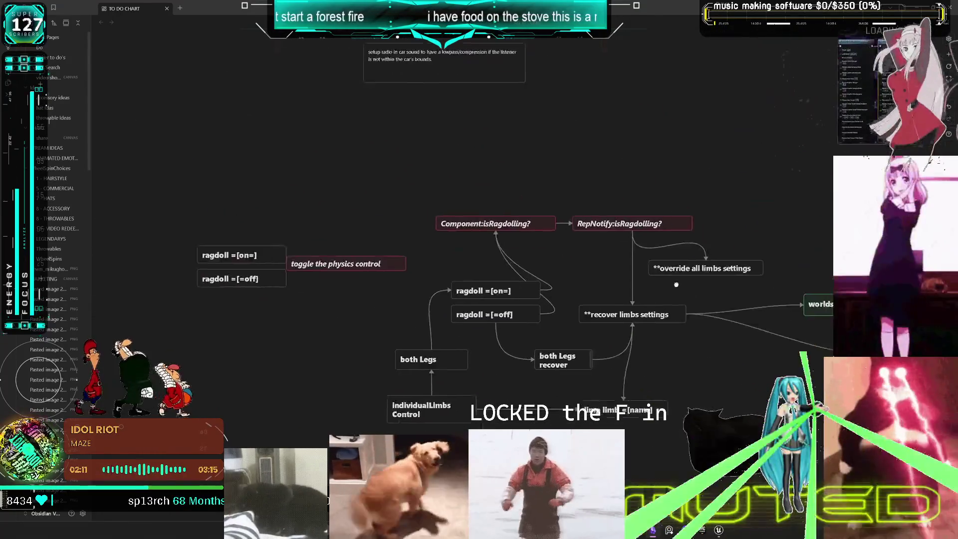
{"action": "scroll", "coordinate": [598, 309], "scroll_direction": "left", "scroll_amount": 2}
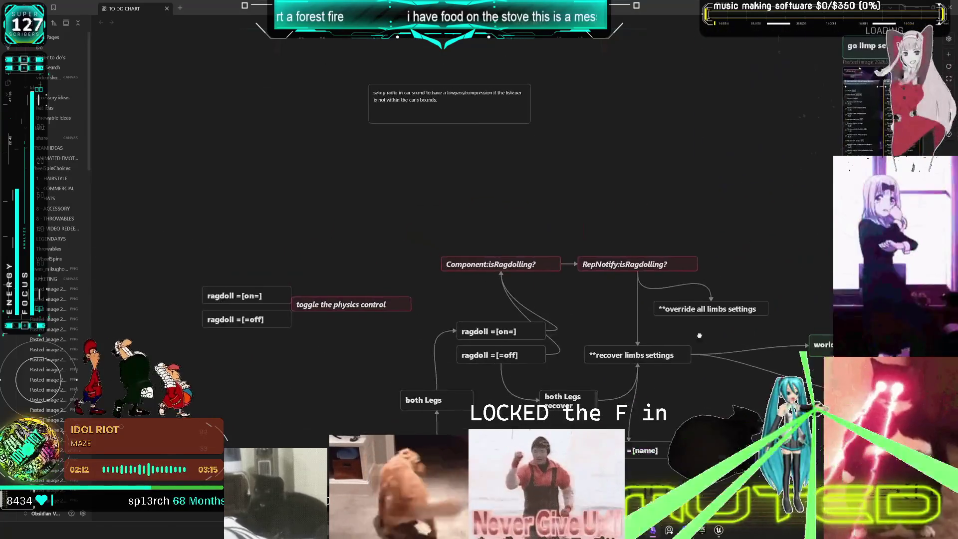
{"action": "scroll", "coordinate": [631, 309], "scroll_direction": "up", "scroll_amount": 2}
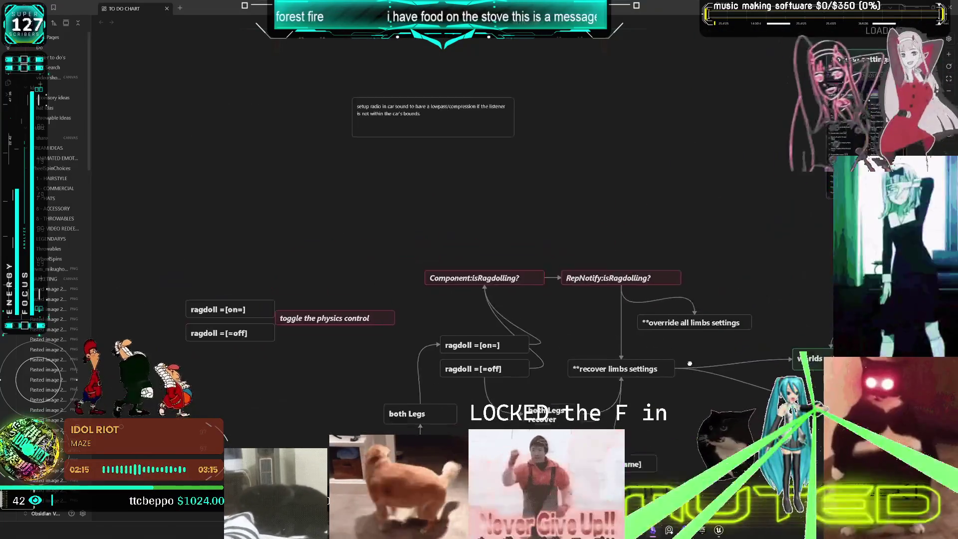
{"action": "scroll", "coordinate": [651, 342], "scroll_direction": "up", "scroll_amount": 3}
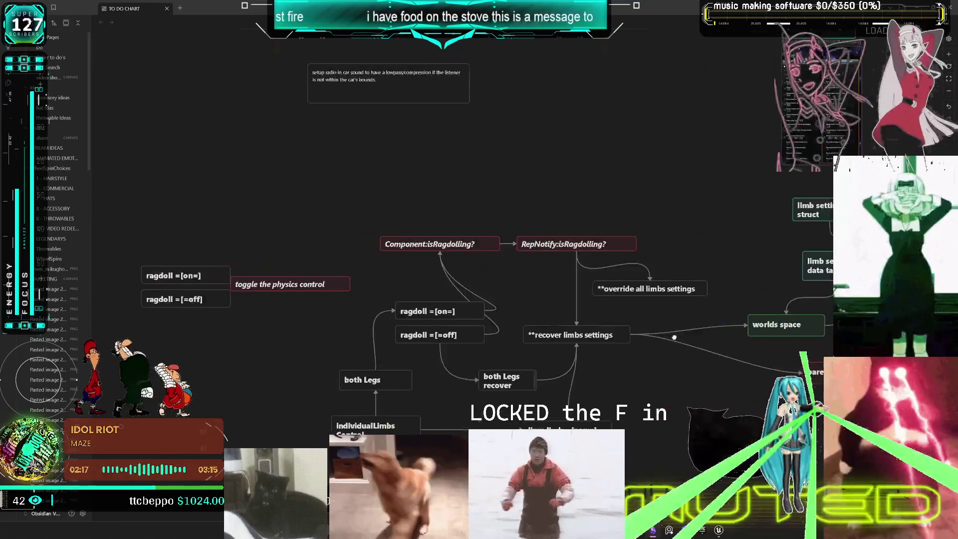
{"action": "scroll", "coordinate": [652, 349], "scroll_direction": "down", "scroll_amount": 2}
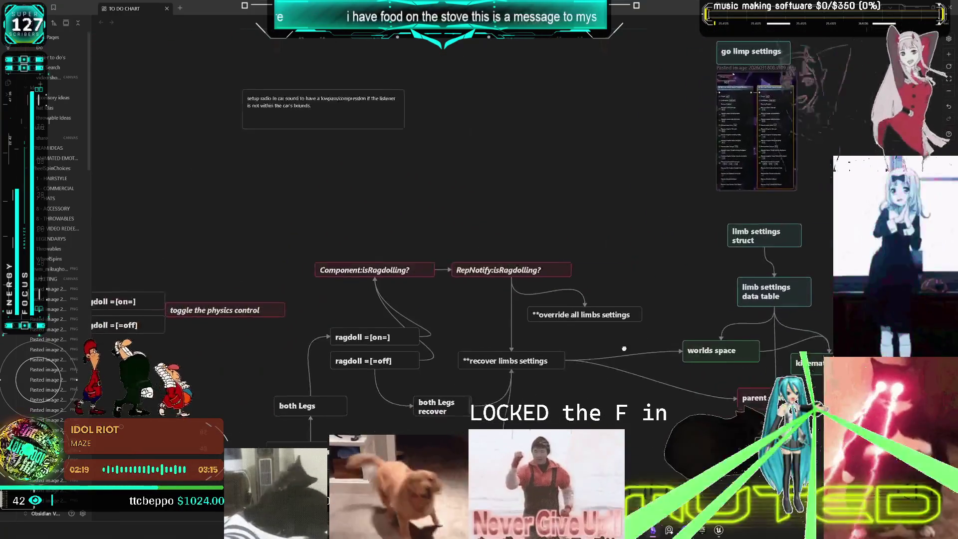
{"action": "scroll", "coordinate": [652, 349], "scroll_direction": "right", "scroll_amount": 2}
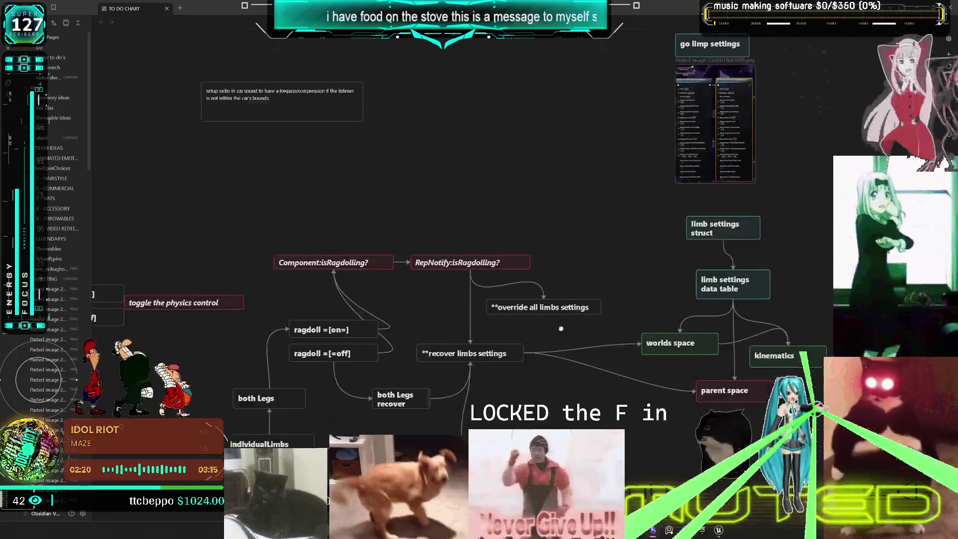
{"action": "scroll", "coordinate": [617, 359], "scroll_direction": "right", "scroll_amount": 3}
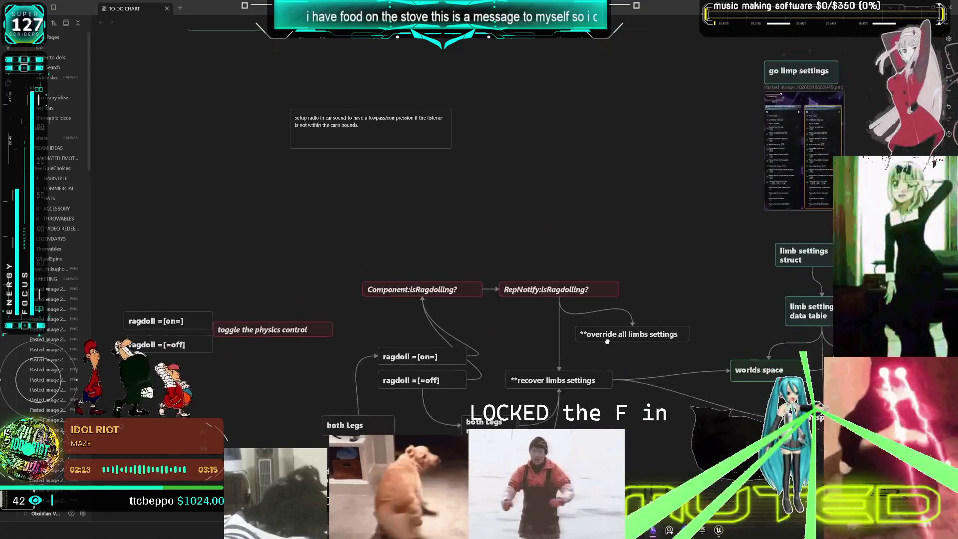
{"action": "scroll", "coordinate": [558, 317], "scroll_direction": "left", "scroll_amount": 3}
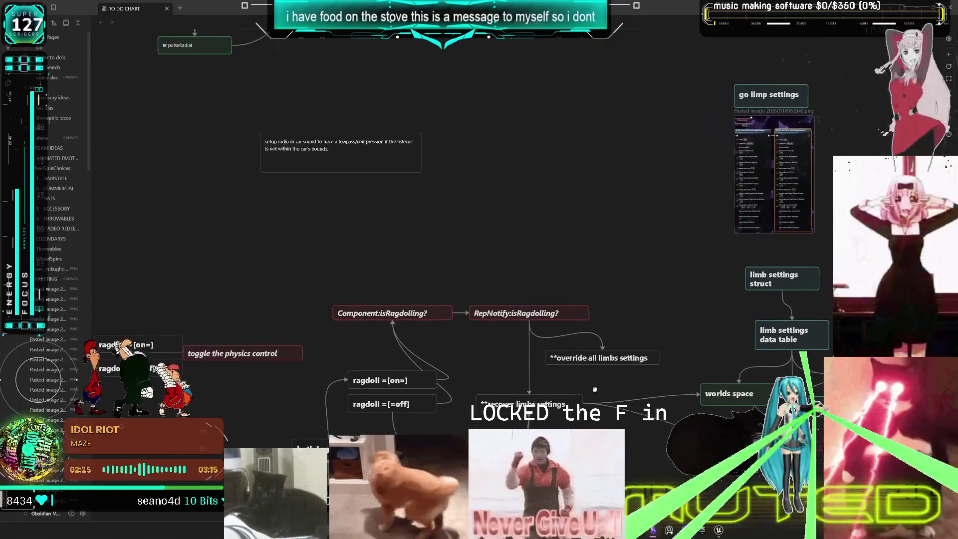
{"action": "scroll", "coordinate": [657, 303], "scroll_direction": "left", "scroll_amount": 2}
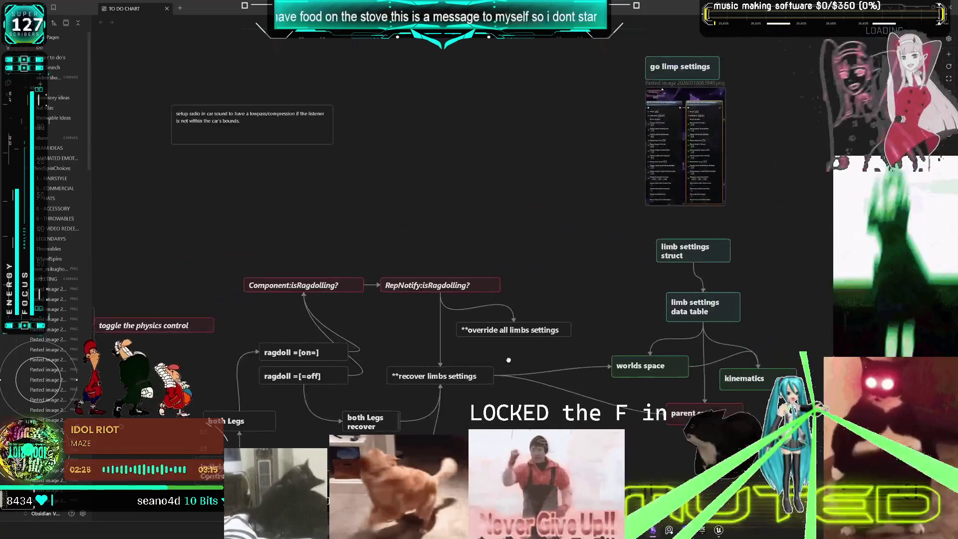
{"action": "scroll", "coordinate": [636, 347], "scroll_direction": "left", "scroll_amount": 2}
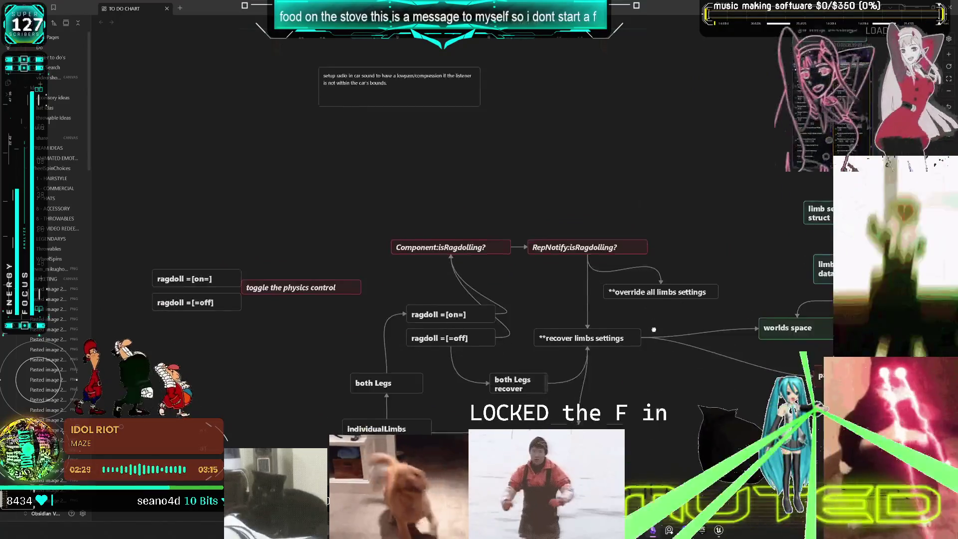
{"action": "scroll", "coordinate": [658, 315], "scroll_direction": "down", "scroll_amount": 2}
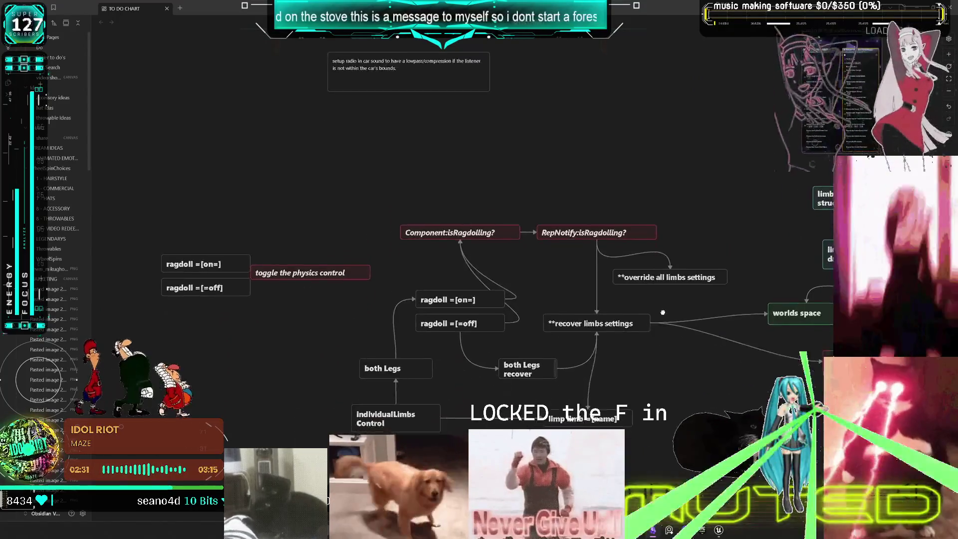
{"action": "scroll", "coordinate": [662, 315], "scroll_direction": "up", "scroll_amount": 2}
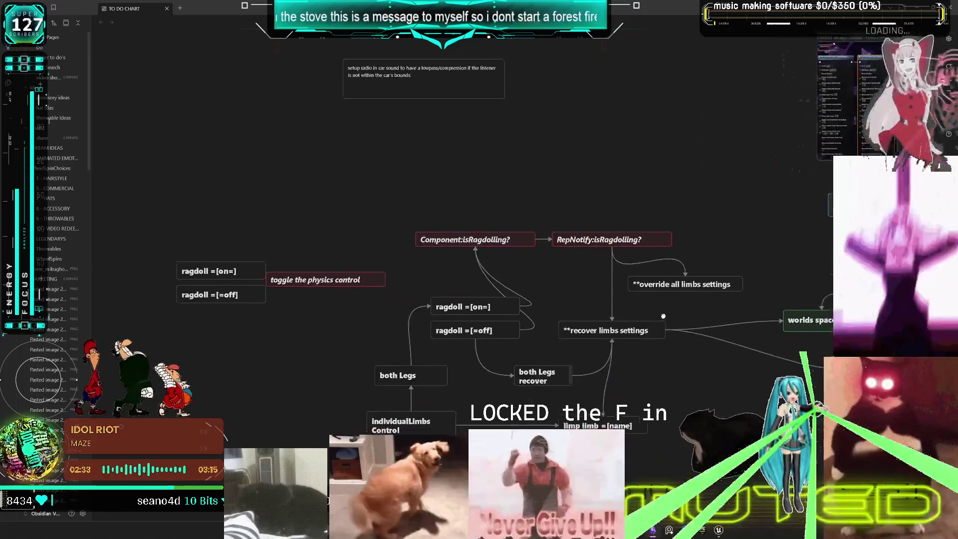
{"action": "scroll", "coordinate": [662, 327], "scroll_direction": "right", "scroll_amount": 3}
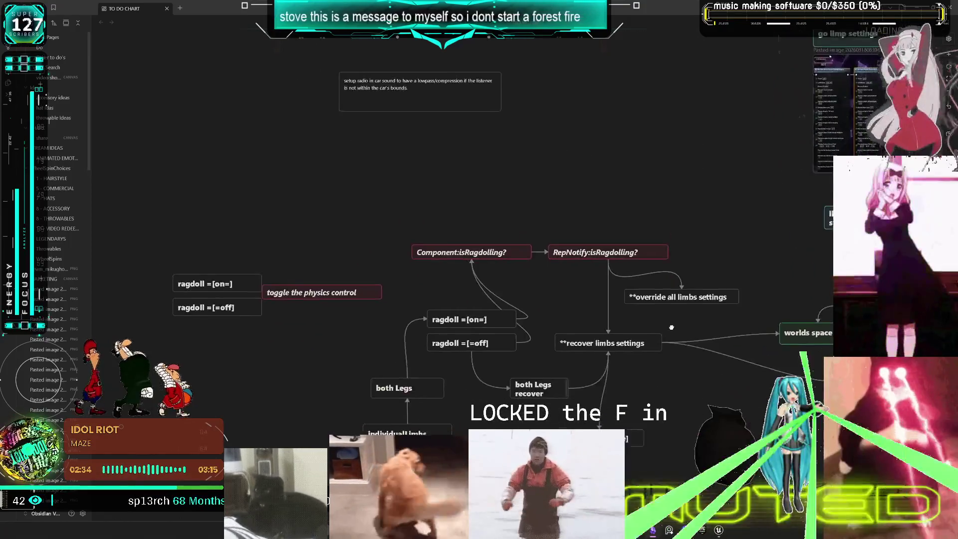
{"action": "scroll", "coordinate": [622, 309], "scroll_direction": "up", "scroll_amount": 3}
{"action": "scroll", "coordinate": [574, 316], "scroll_direction": "right", "scroll_amount": 3}
{"action": "scroll", "coordinate": [551, 322], "scroll_direction": "left", "scroll_amount": 5}
{"action": "scroll", "coordinate": [550, 322], "scroll_direction": "down", "scroll_amount": 2}
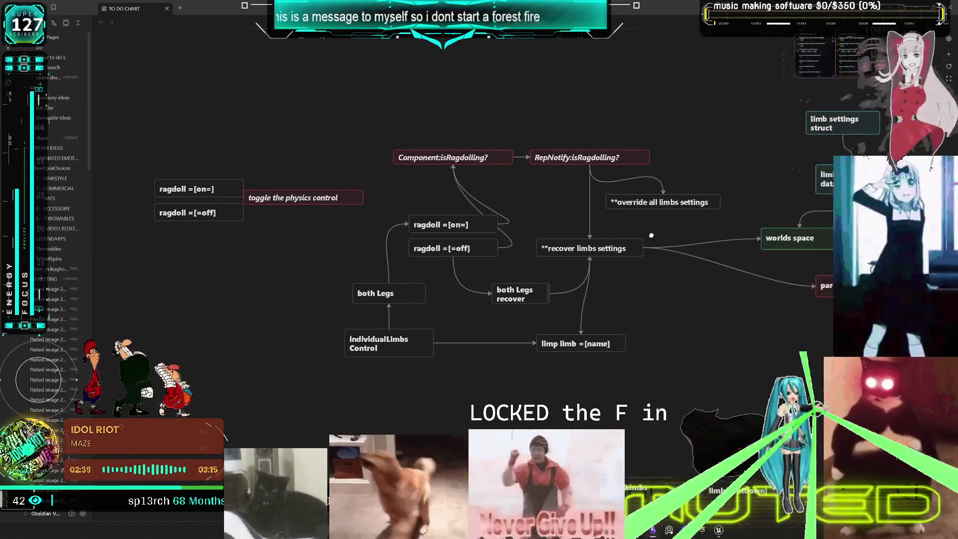
{"action": "scroll", "coordinate": [707, 292], "scroll_direction": "up", "scroll_amount": 2}
{"action": "scroll", "coordinate": [707, 291], "scroll_direction": "left", "scroll_amount": 2}
{"action": "scroll", "coordinate": [707, 292], "scroll_direction": "right", "scroll_amount": 5}
{"action": "scroll", "coordinate": [707, 291], "scroll_direction": "down", "scroll_amount": 1}
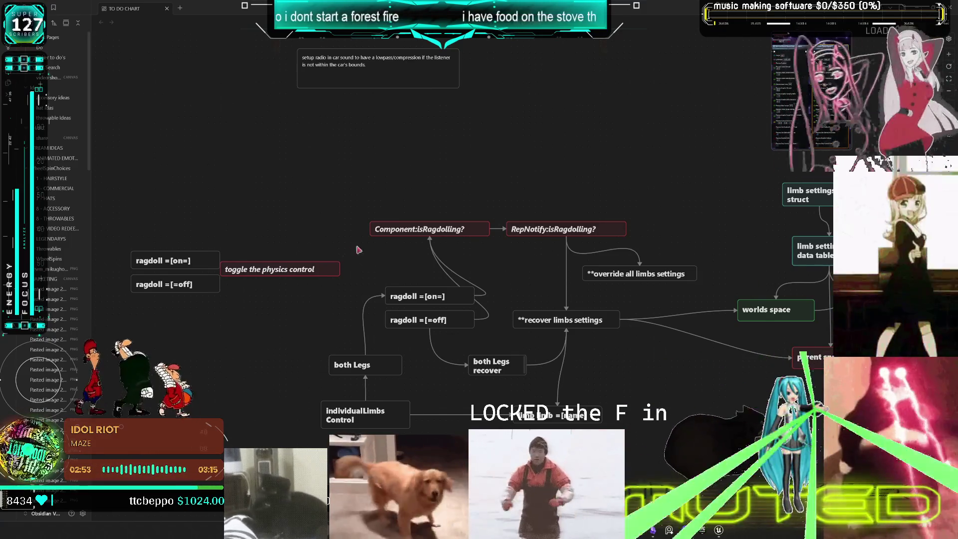
{"action": "left_click_drag", "start_coordinate": [510, 290], "coordinate": [535, 257]}
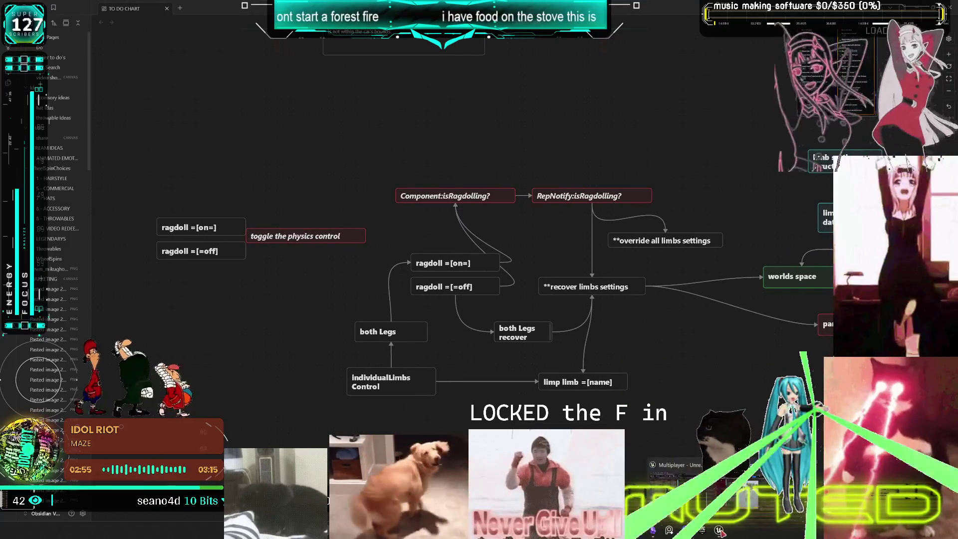
Change the ArmLeftRagdoll row's IDWorld to WorldSpace_ArmLeft.
{"action": "key", "text": "alt+Tab"}
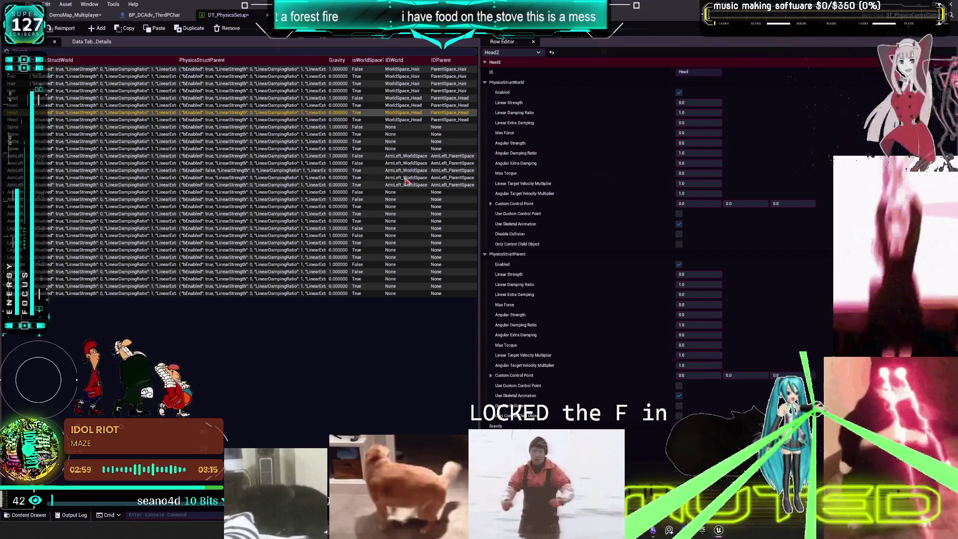
{"action": "left_click", "coordinate": [410, 156]}
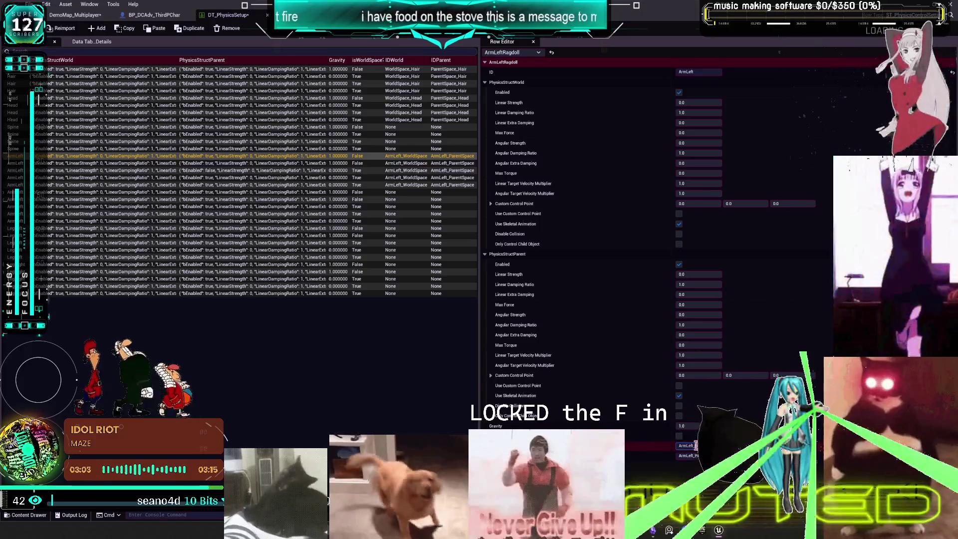
{"action": "key", "text": "BackSpace"}
{"action": "key", "text": "Return"}
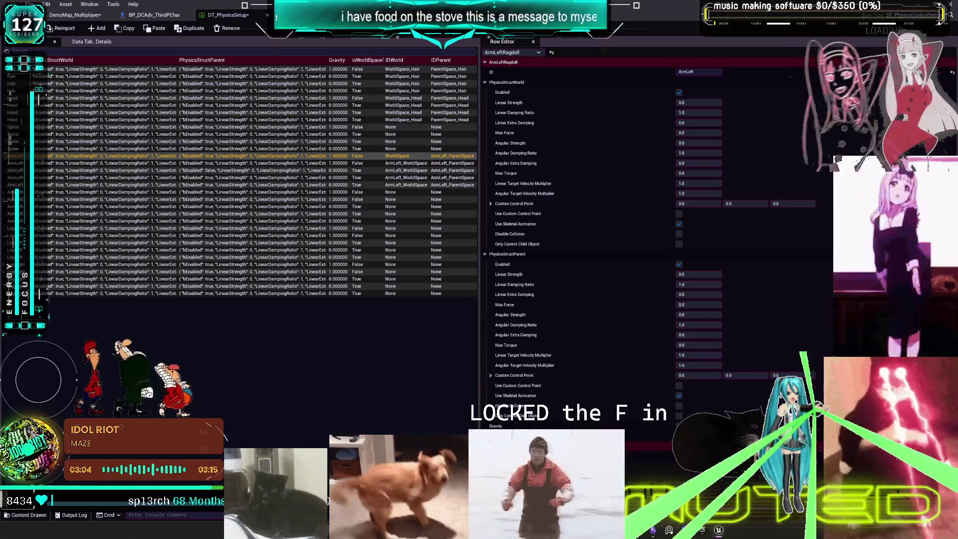
{"action": "type", "text": "_ArmLeft"}
{"action": "key", "text": "Return"}
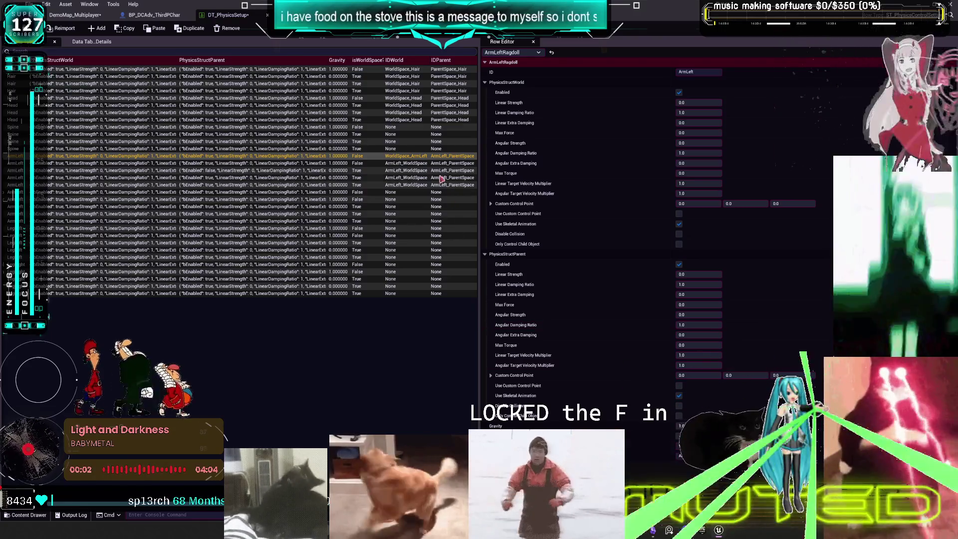
Paste WorldSpace_ArmLeft into IDWorld for the ArmLeftBroken, ArmLeft1, ArmLeft2 and ArmLeft3 rows.
{"action": "left_click", "coordinate": [419, 163]}
{"action": "key", "text": "ctrl+v"}
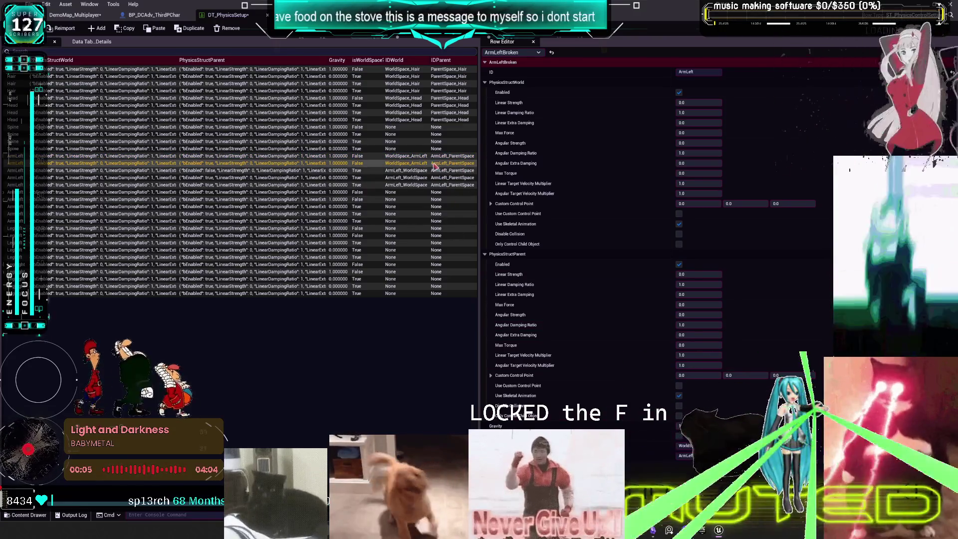
{"action": "left_click", "coordinate": [421, 171]}
{"action": "key", "text": "ctrl+v"}
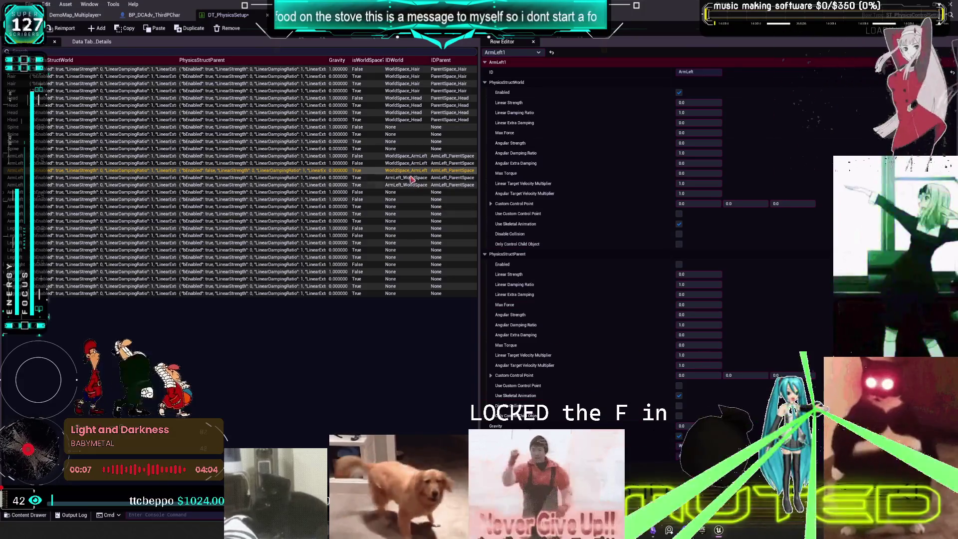
{"action": "left_click", "coordinate": [413, 178]}
{"action": "key", "text": "ctrl+v"}
{"action": "left_click", "coordinate": [409, 185]}
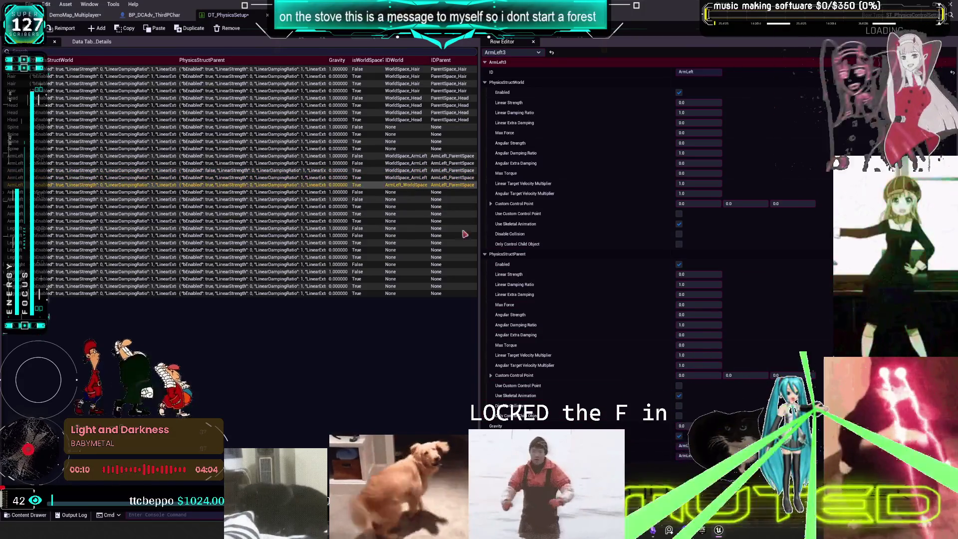
{"action": "key", "text": "ctrl+v"}
Set IDParent to ParentSpace_ArmLeft for ArmLeftRagdoll through ArmLeft3.
{"action": "left_click", "coordinate": [455, 156]}
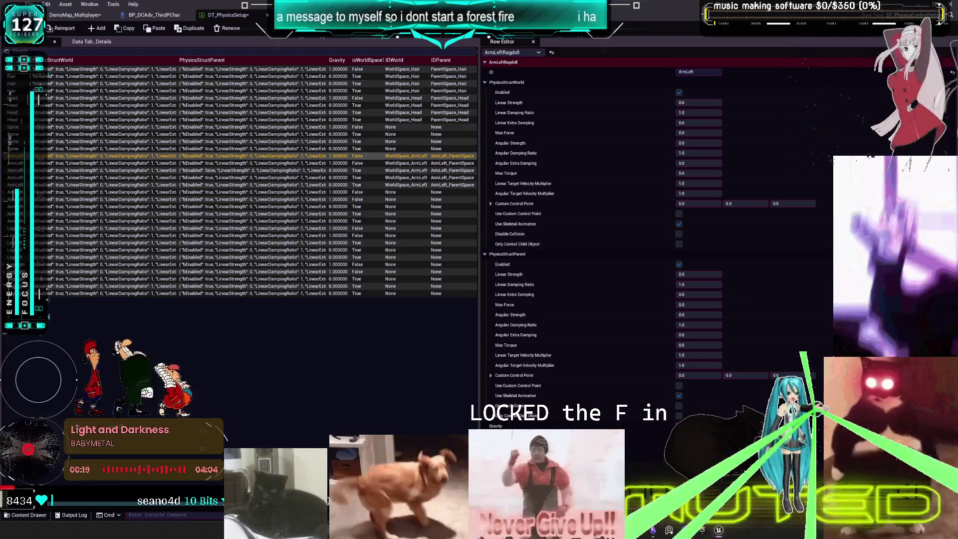
{"action": "key", "text": "Return"}
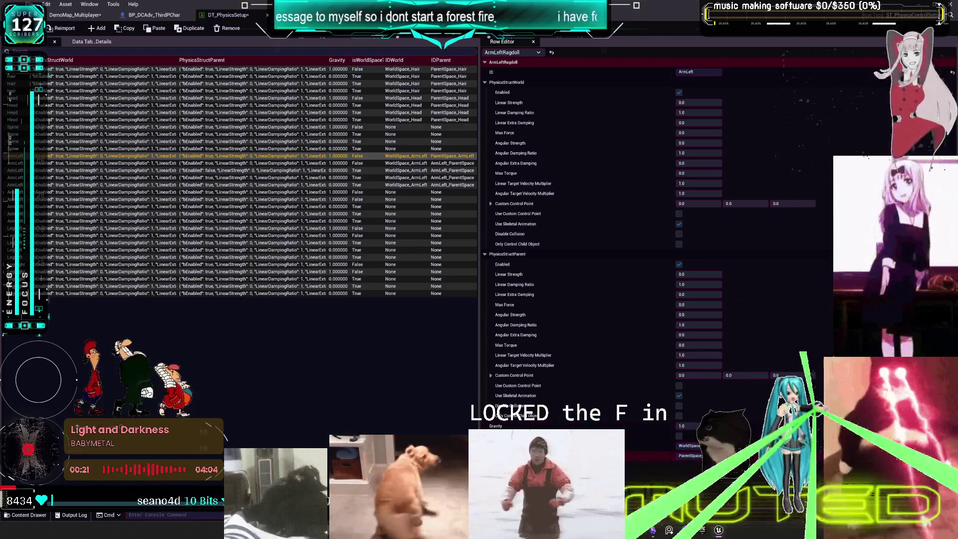
{"action": "left_click", "coordinate": [453, 163]}
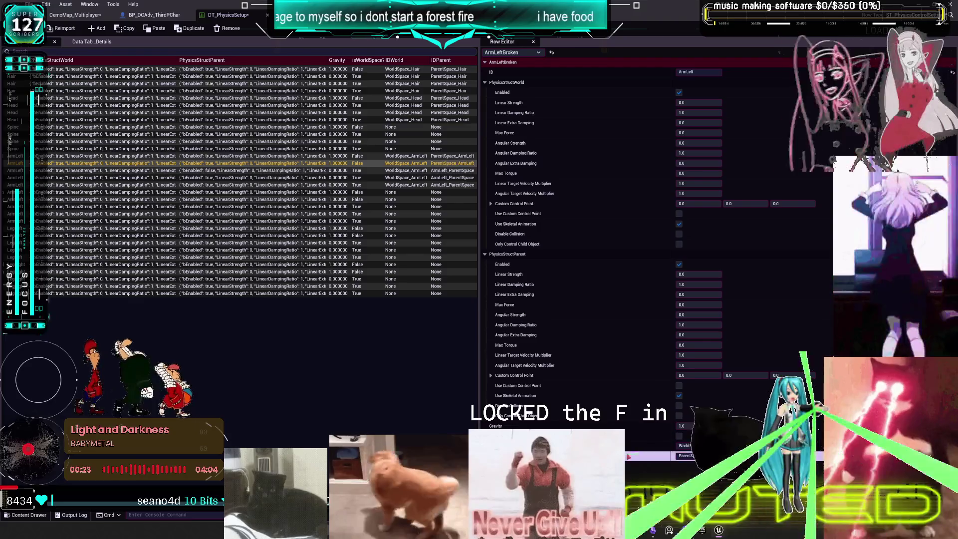
{"action": "left_click", "coordinate": [465, 171]}
{"action": "left_click", "coordinate": [460, 178]}
{"action": "left_click", "coordinate": [459, 186]}
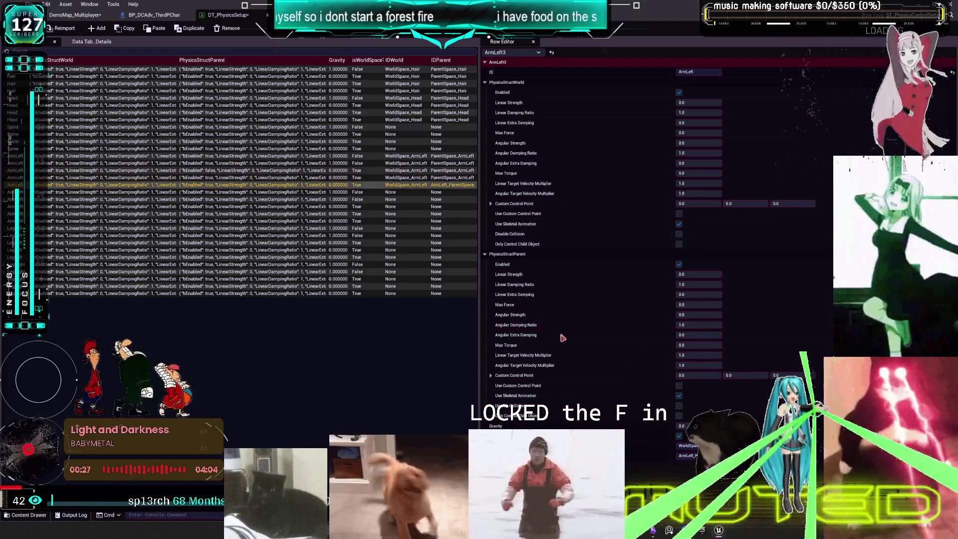
{"action": "type", "text": "ParentSpace_ArmLeft"}
Save DT_PhysicsSetup and start a multiplayer play test in DemoMap_Multiplayer.
{"action": "key", "text": "ctrl+s"}
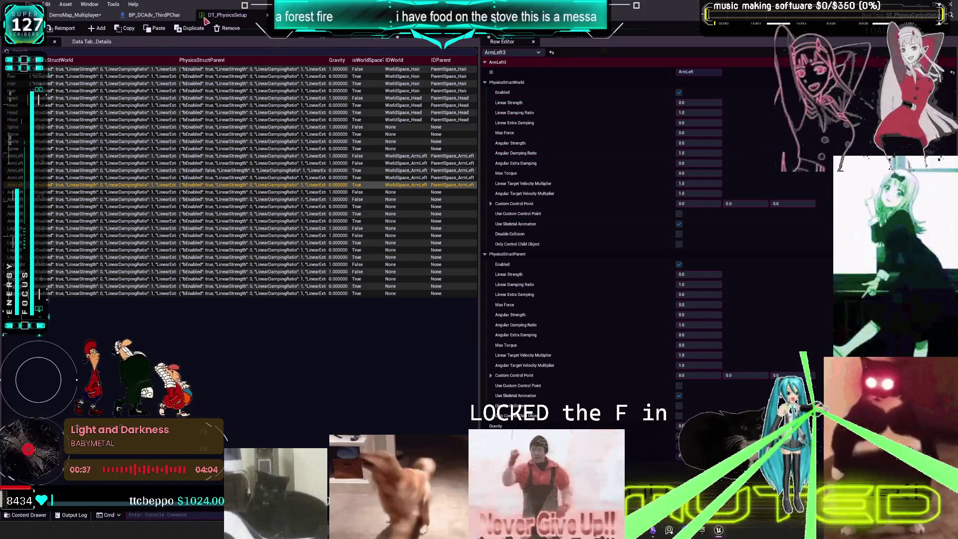
{"action": "left_click", "coordinate": [63, 16]}
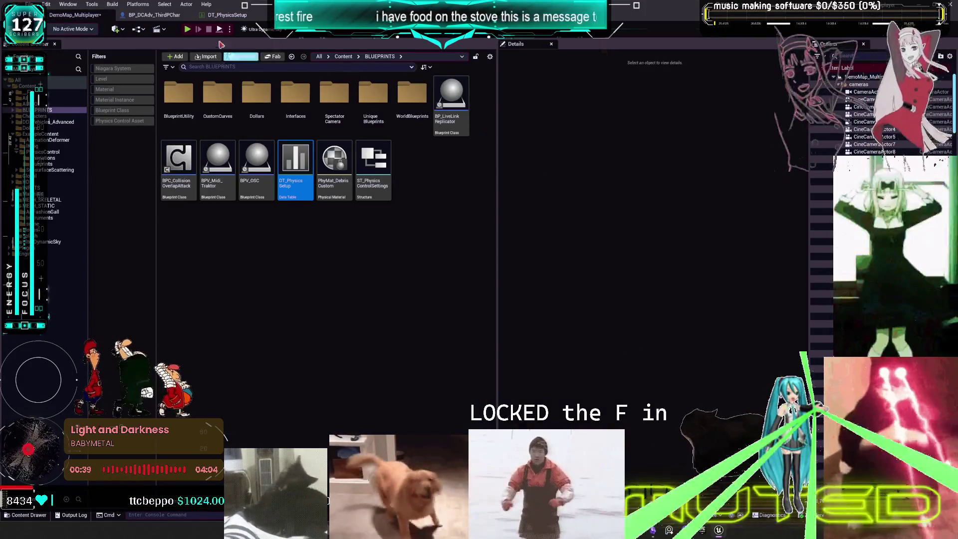
{"action": "left_click", "coordinate": [197, 29]}
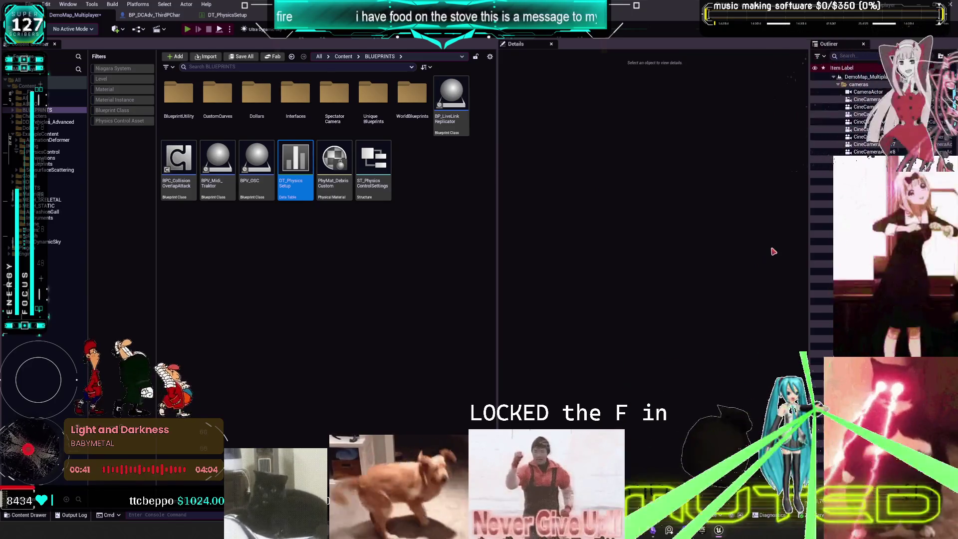
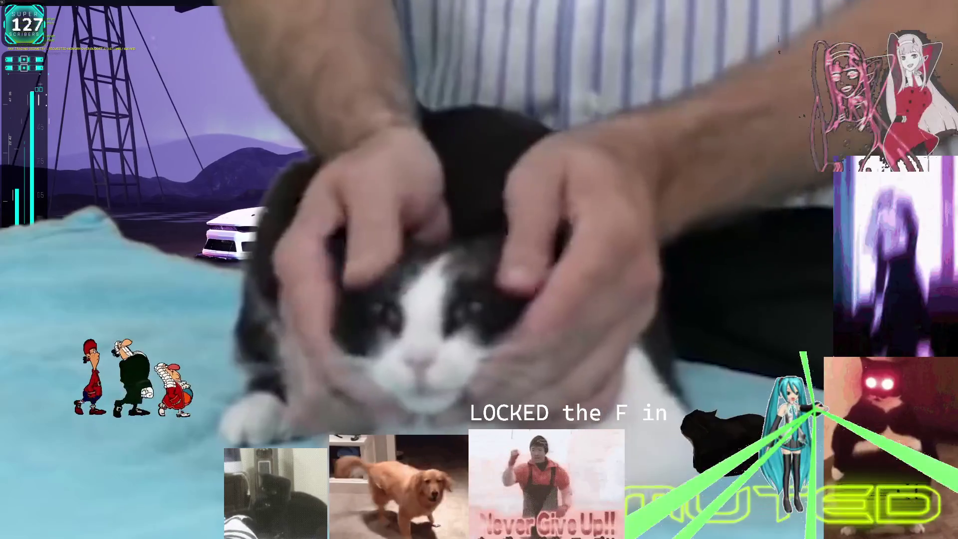
Leave the cat video stream scene and open the DT_PhysicsSetup data table.
{"action": "key", "text": "Escape"}
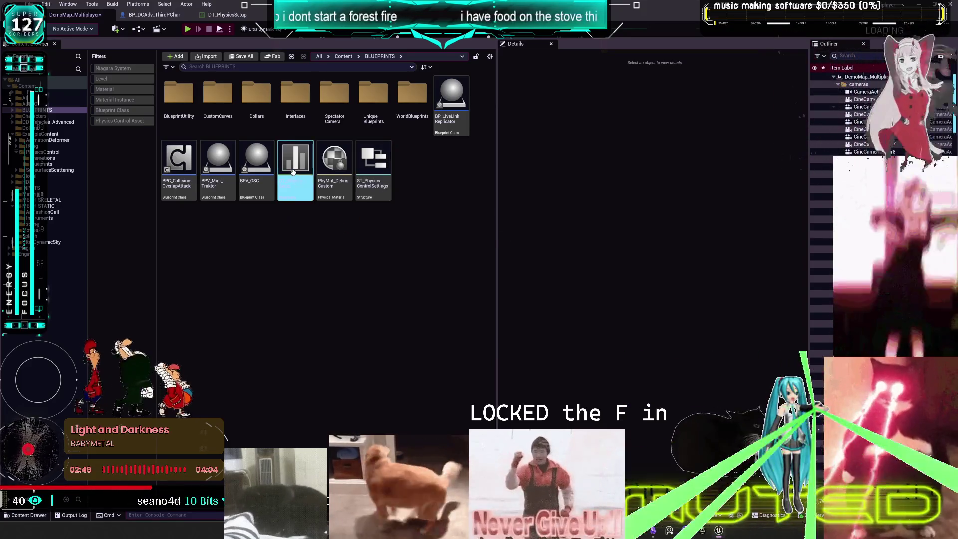
{"action": "double_click", "coordinate": [295, 174]}
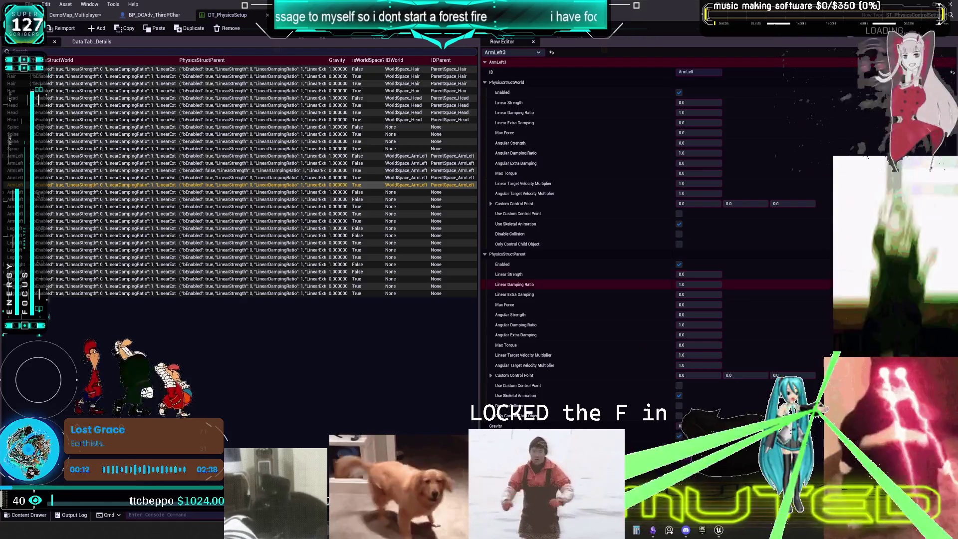
Return to BP_DCAdv_ThirdPChar's CharacterPhysics graph and pan to the arm and feet control sets.
{"action": "left_click", "coordinate": [142, 15]}
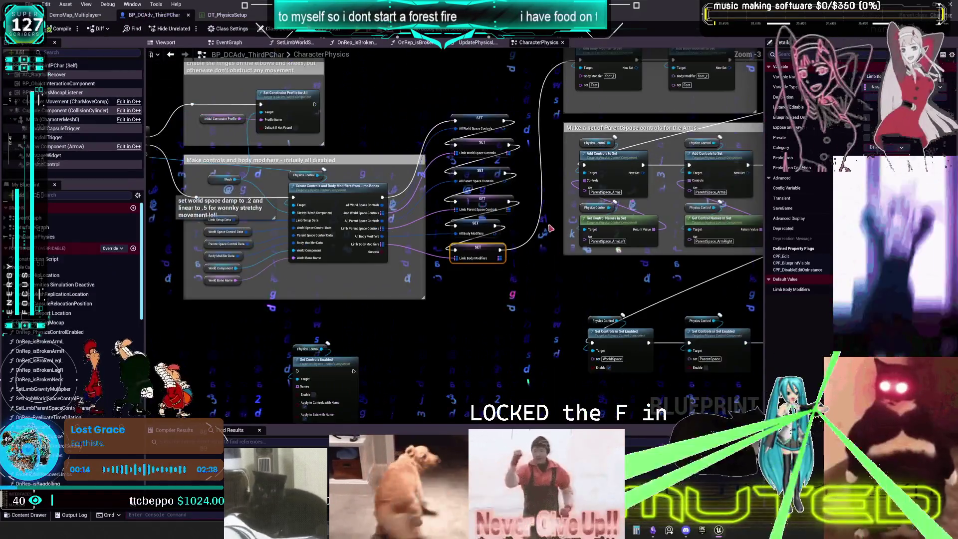
{"action": "left_click_drag", "start_coordinate": [550, 228], "coordinate": [471, 227]}
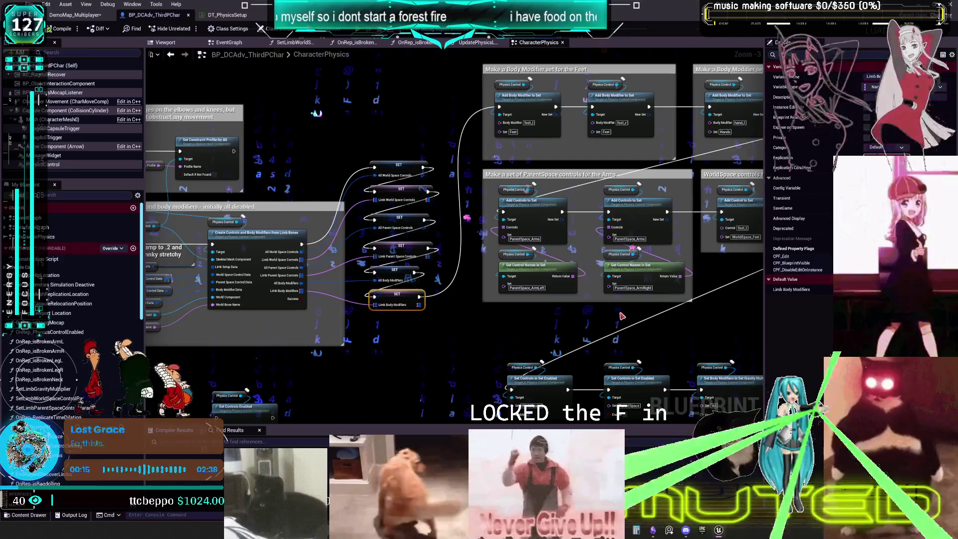
{"action": "left_click_drag", "start_coordinate": [546, 276], "coordinate": [397, 275]}
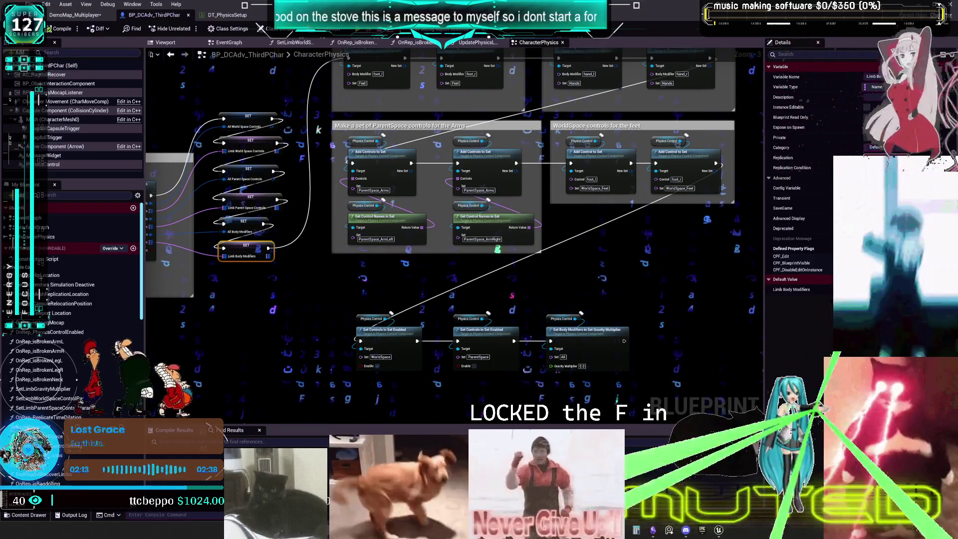
Visit Spotify, then come back and zoom in near the Limb Body Modifiers SET node.
{"action": "key", "text": "alt+Tab"}
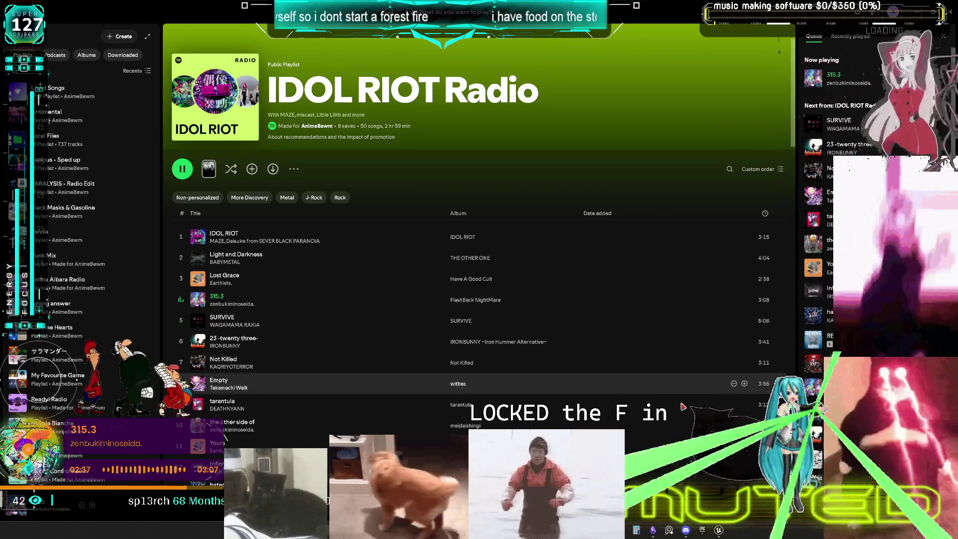
{"action": "key", "text": "alt+Tab"}
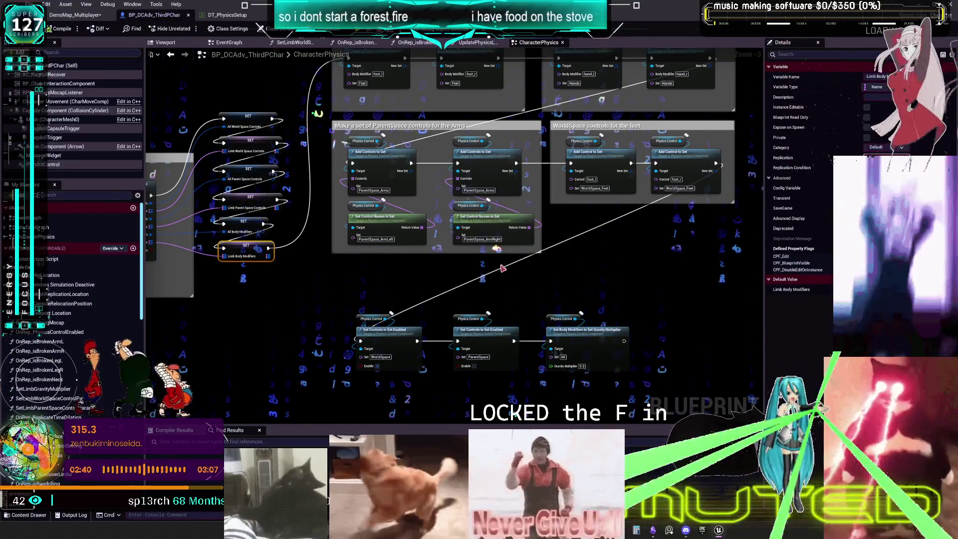
{"action": "scroll", "coordinate": [592, 306], "scroll_direction": "up", "scroll_amount": 2}
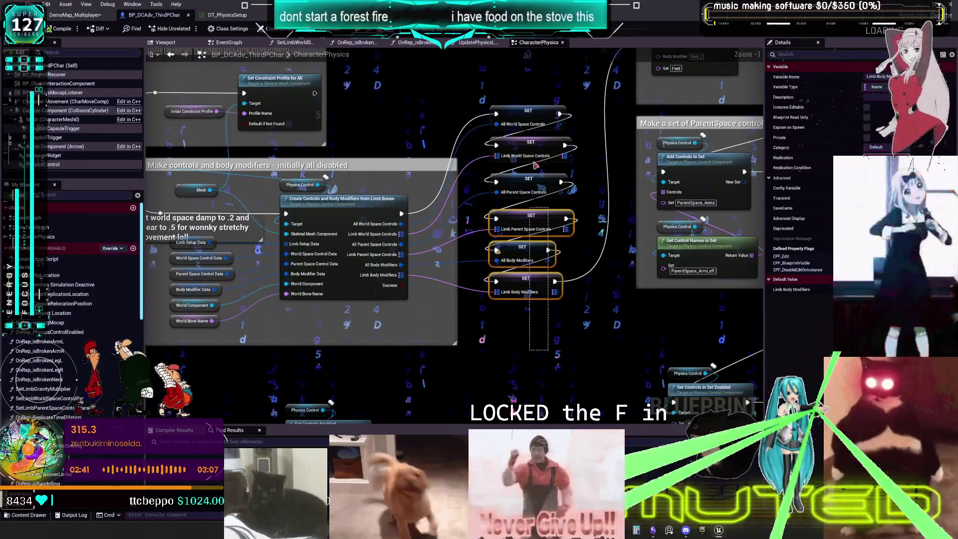
{"action": "mouse_move", "coordinate": [524, 126]}
{"action": "left_mouse_down"}
{"action": "mouse_move", "coordinate": [544, 339]}
{"action": "mouse_move", "coordinate": [517, 145]}
{"action": "mouse_move", "coordinate": [509, 171]}
{"action": "mouse_move", "coordinate": [494, 171]}
{"action": "left_mouse_up"}
{"action": "left_click", "coordinate": [580, 163]}
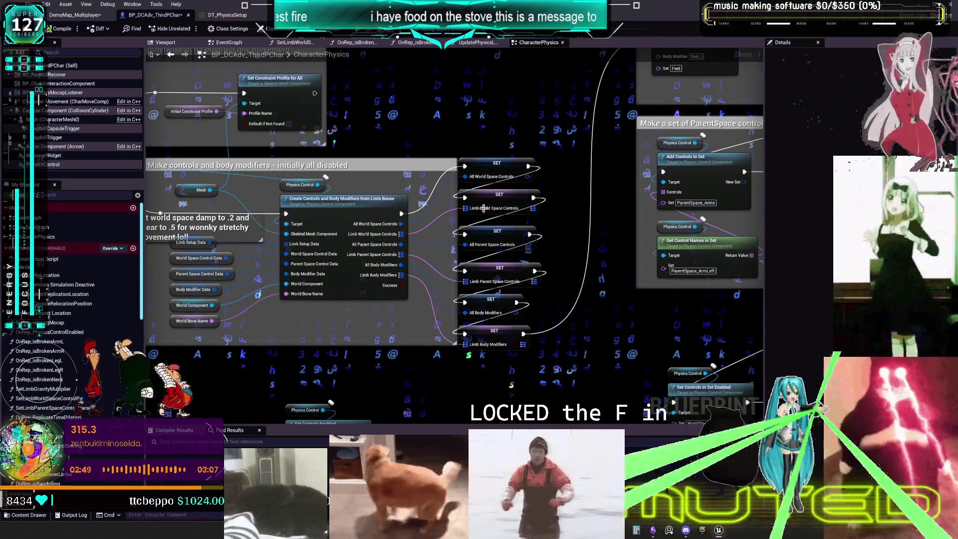
{"action": "left_click_drag", "start_coordinate": [461, 229], "coordinate": [552, 216]}
{"action": "left_click_drag", "start_coordinate": [416, 180], "coordinate": [436, 228]}
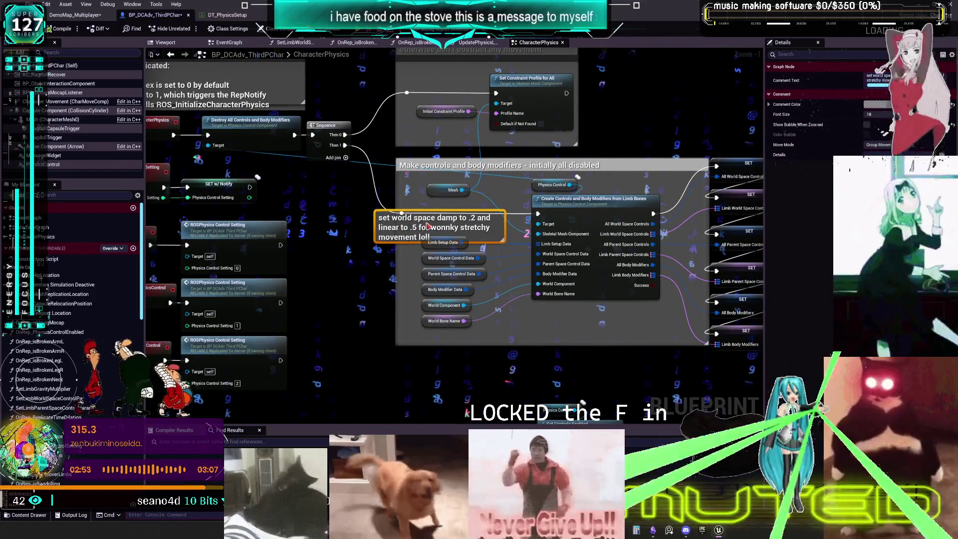
{"action": "scroll", "coordinate": [423, 205], "scroll_direction": "down", "scroll_amount": 3}
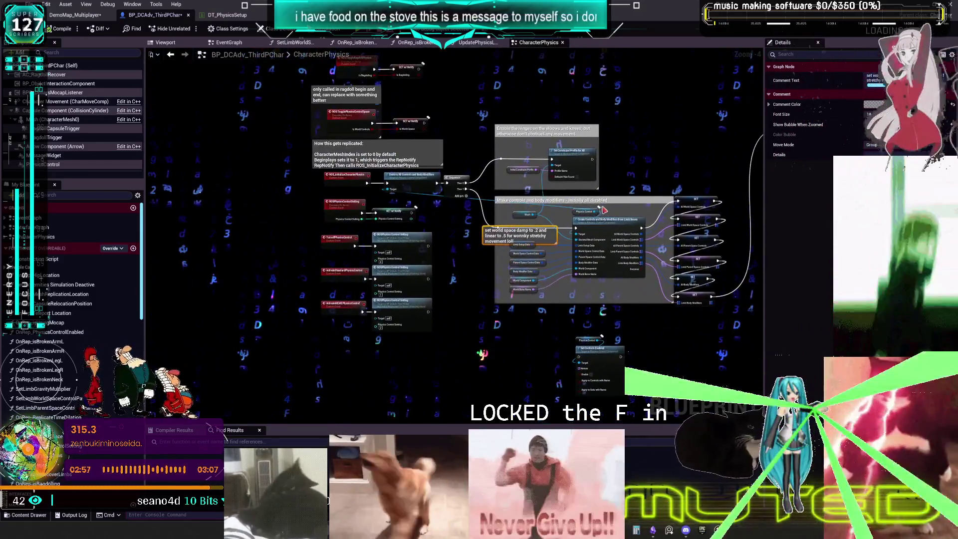
{"action": "scroll", "coordinate": [604, 210], "scroll_direction": "up", "scroll_amount": 1}
{"action": "left_click_drag", "start_coordinate": [604, 210], "coordinate": [472, 213]}
{"action": "left_click_drag", "start_coordinate": [609, 195], "coordinate": [539, 182]}
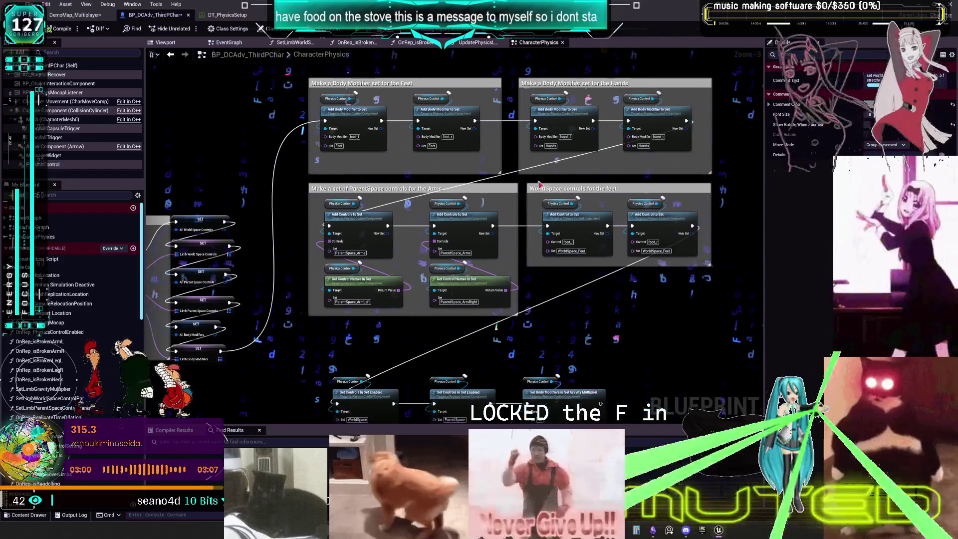
{"action": "scroll", "coordinate": [394, 257], "scroll_direction": "up", "scroll_amount": 2}
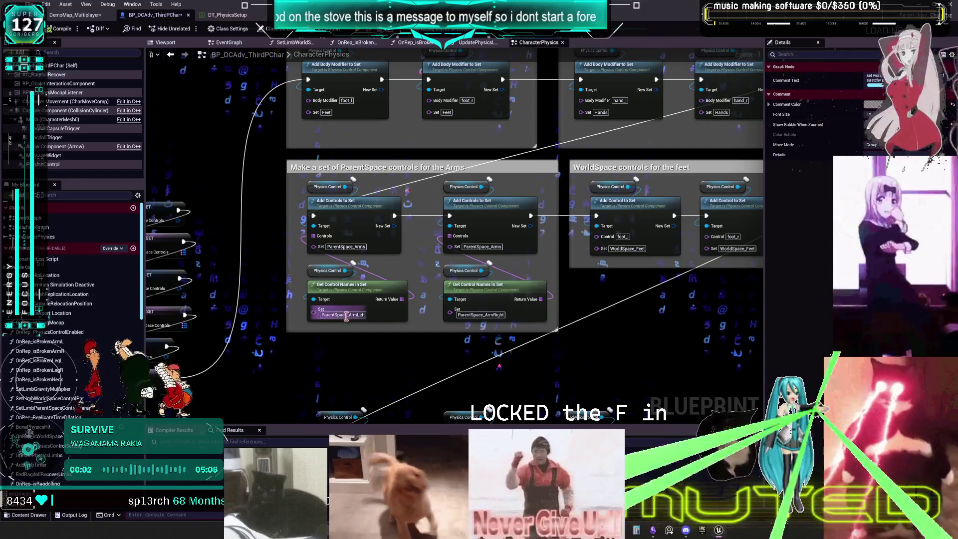
{"action": "scroll", "coordinate": [549, 288], "scroll_direction": "down", "scroll_amount": 1}
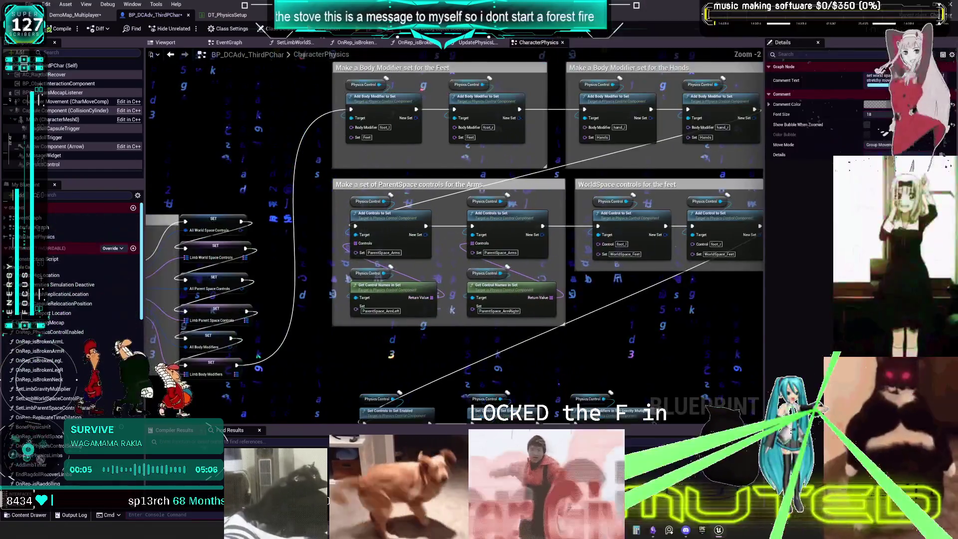
Move the set-enabled and gravity-multiplier nodes up beneath the ParentSpace and WorldSpace groups.
{"action": "left_click_drag", "start_coordinate": [604, 279], "coordinate": [508, 274]}
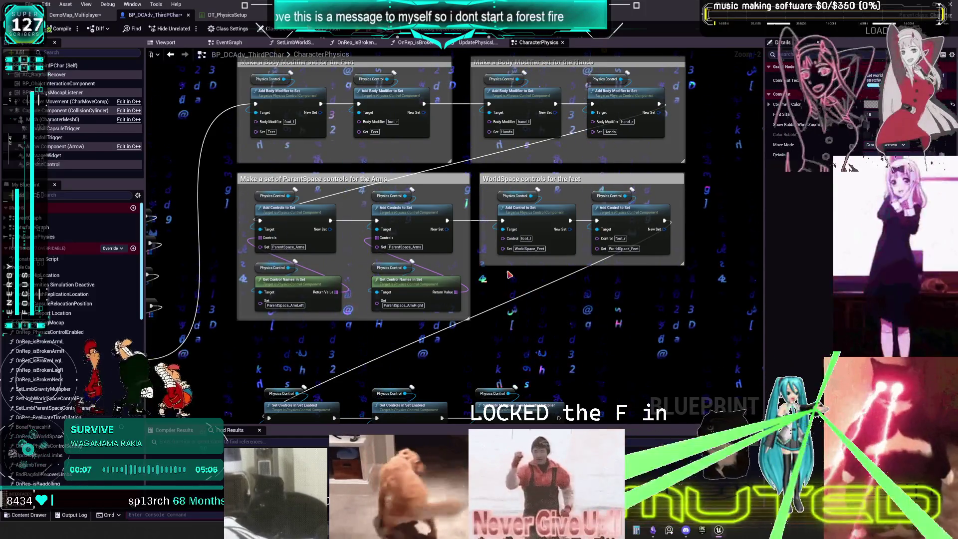
{"action": "left_click_drag", "start_coordinate": [525, 320], "coordinate": [560, 206]}
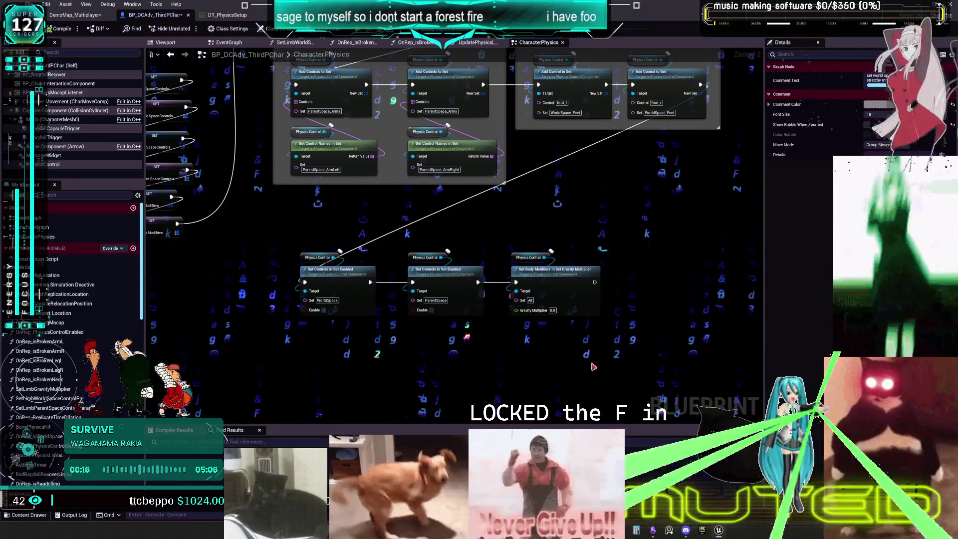
{"action": "left_click_drag", "start_coordinate": [321, 281], "coordinate": [313, 227]}
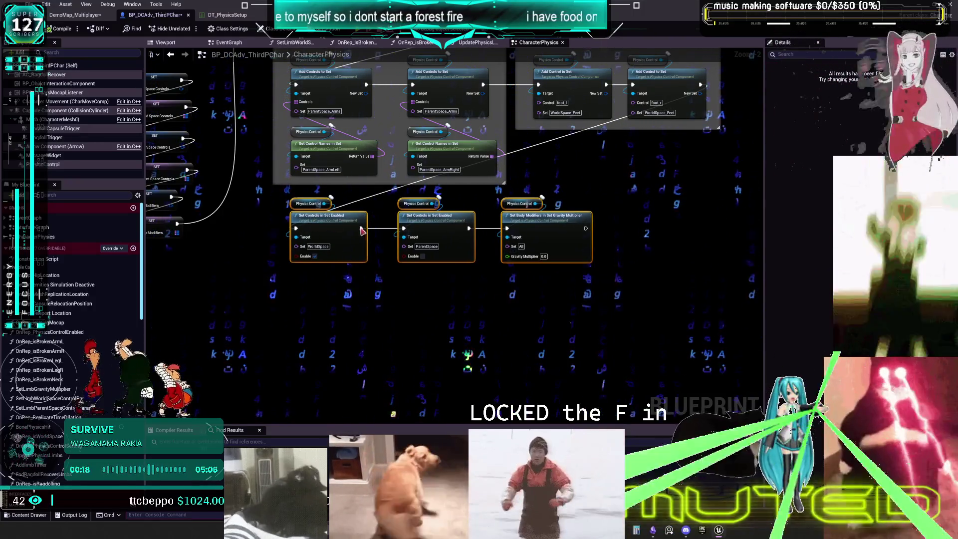
{"action": "right_click", "coordinate": [503, 208]}
{"action": "left_click", "coordinate": [599, 169]}
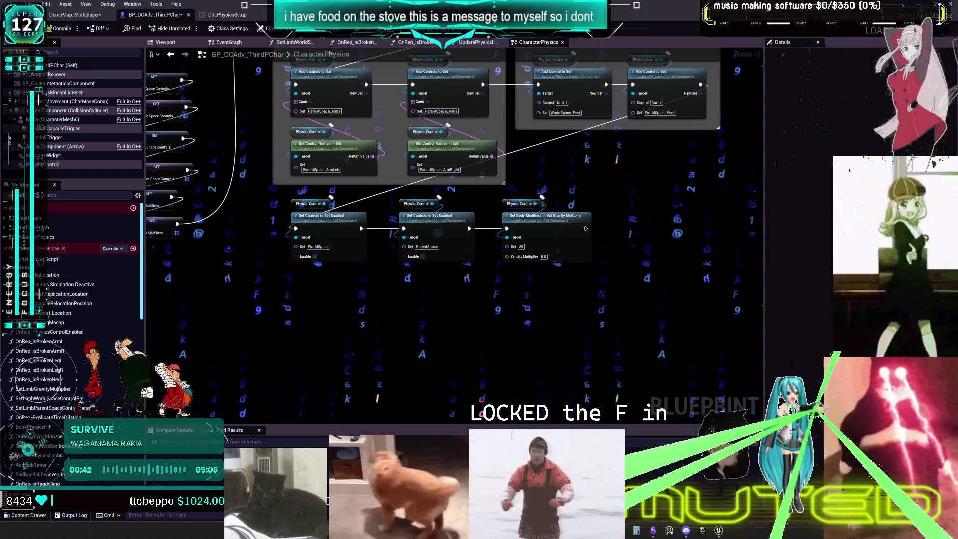
Review defaults of Parent Space Control Data, Body Modifier Data and Limb Setup Data variables.
{"action": "scroll", "coordinate": [433, 241], "scroll_direction": "down", "scroll_amount": 5}
{"action": "scroll", "coordinate": [296, 223], "scroll_direction": "up", "scroll_amount": 5}
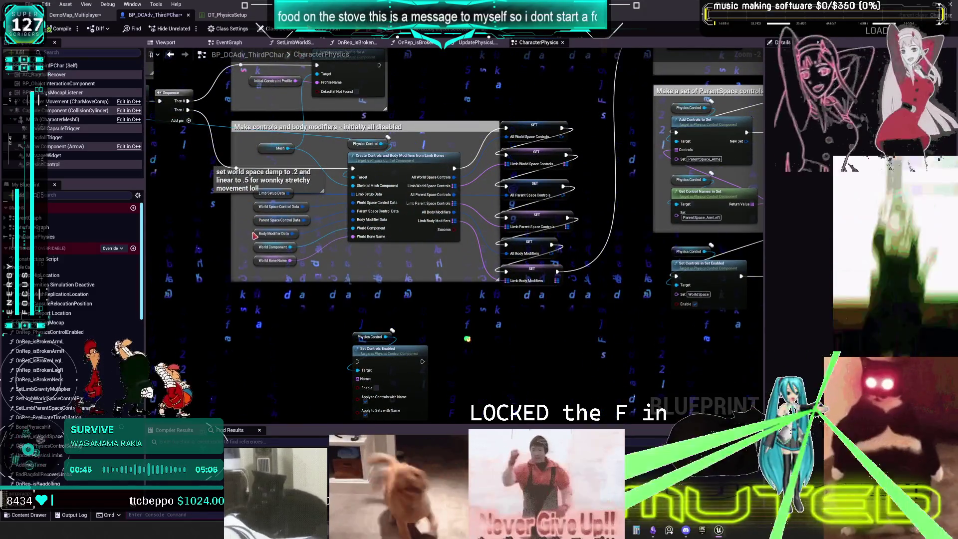
{"action": "left_click", "coordinate": [259, 220]}
{"action": "left_click", "coordinate": [258, 235]}
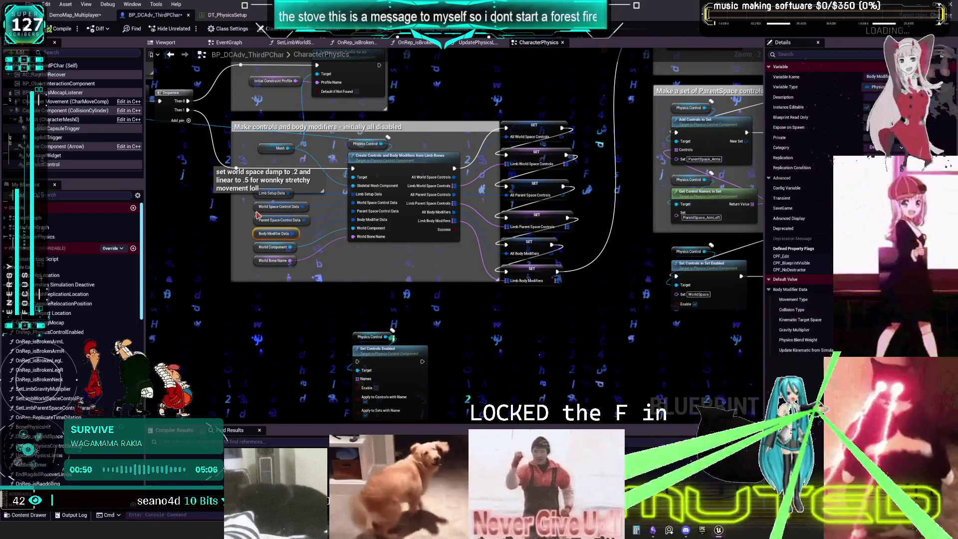
{"action": "left_click", "coordinate": [260, 194]}
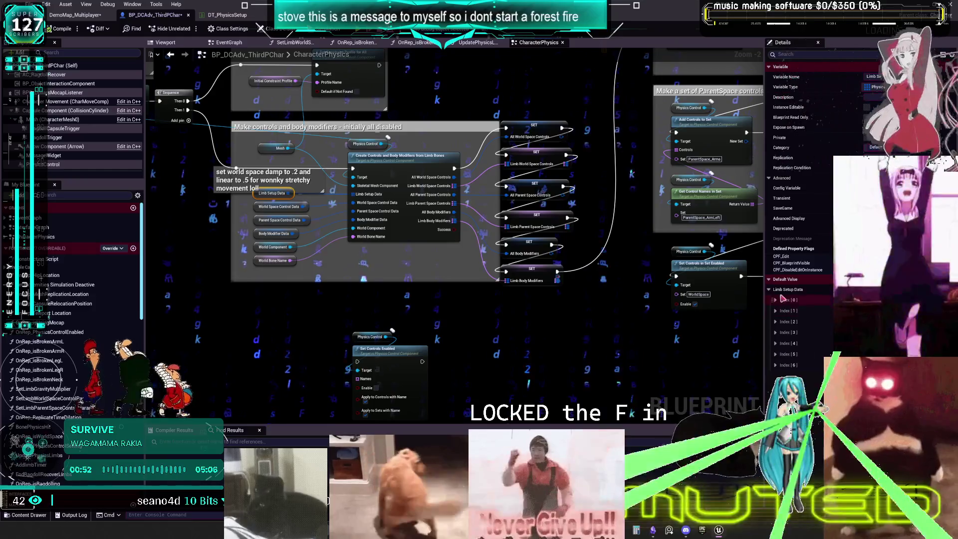
{"action": "scroll", "coordinate": [819, 314], "scroll_direction": "down", "scroll_amount": 3}
{"action": "scroll", "coordinate": [819, 313], "scroll_direction": "down", "scroll_amount": 3}
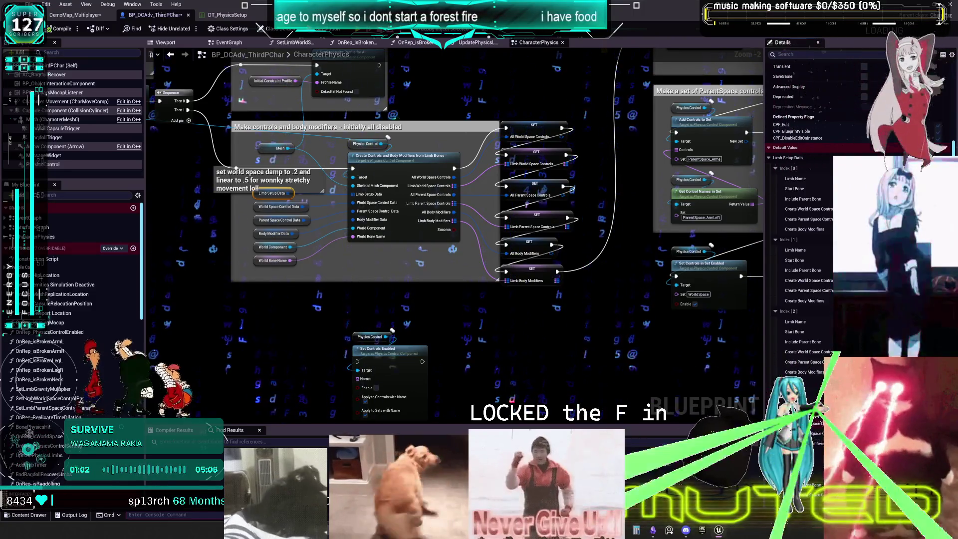
{"action": "scroll", "coordinate": [803, 249], "scroll_direction": "down", "scroll_amount": 1}
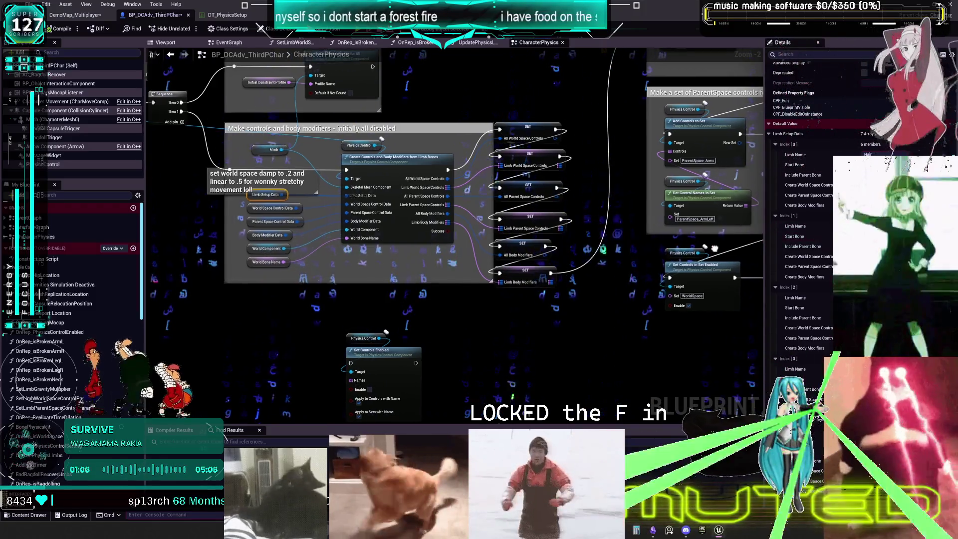
{"action": "scroll", "coordinate": [449, 199], "scroll_direction": "down", "scroll_amount": 2}
{"action": "scroll", "coordinate": [249, 61], "scroll_direction": "up", "scroll_amount": 2}
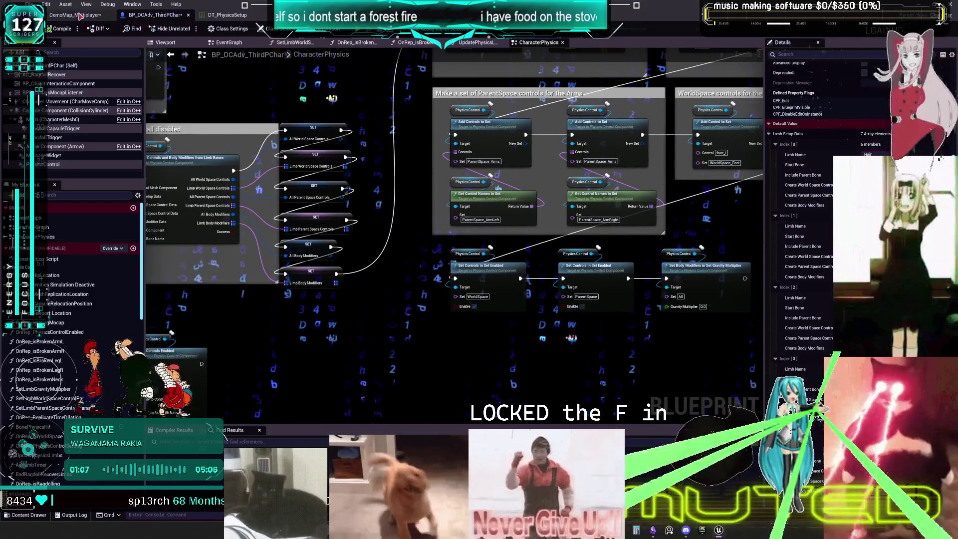
Open BP_PhysicsControlActor from ExampleContent/PhysicsControl/Blueprints in the level editor.
{"action": "key", "text": "ctrl+Tab"}
{"action": "left_click", "coordinate": [43, 164]}
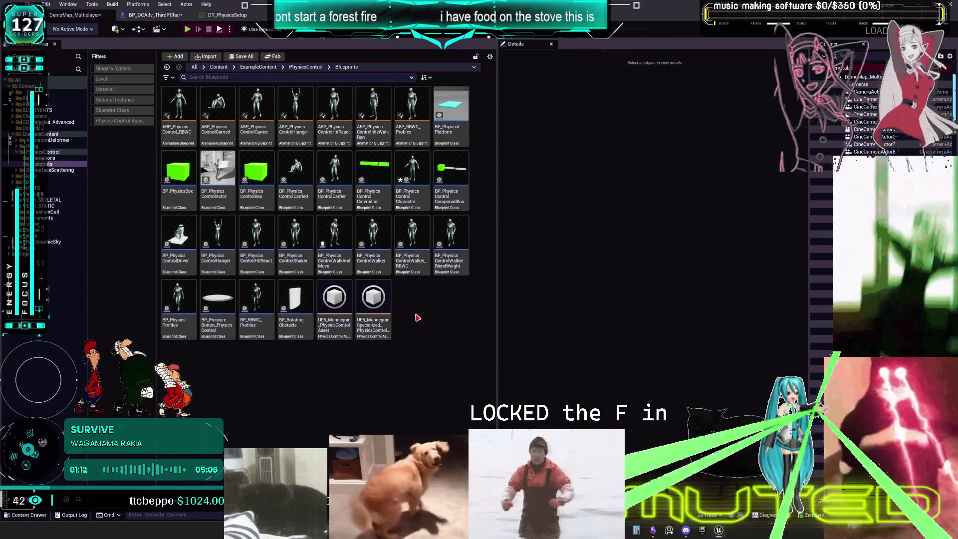
{"action": "right_click", "coordinate": [218, 210]}
{"action": "key", "text": "Escape"}
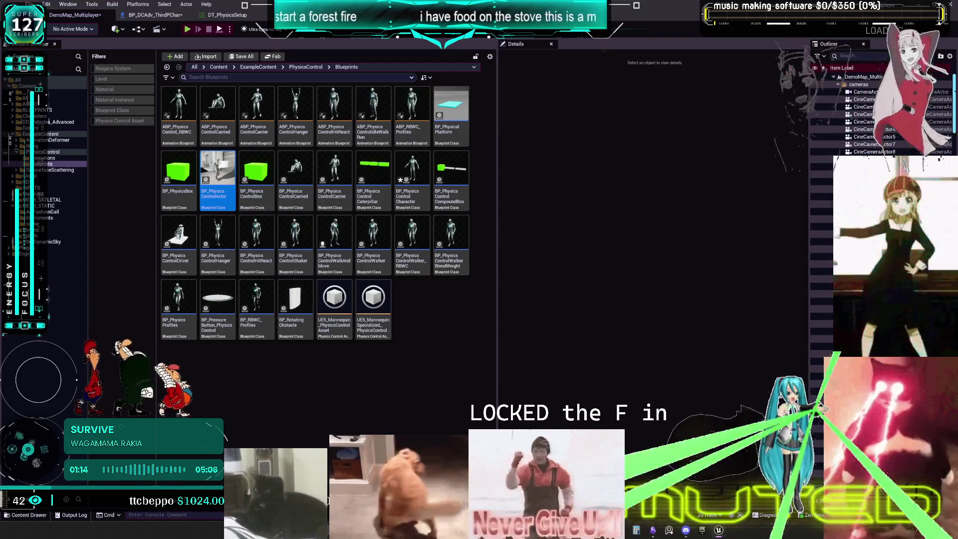
{"action": "double_click", "coordinate": [218, 180]}
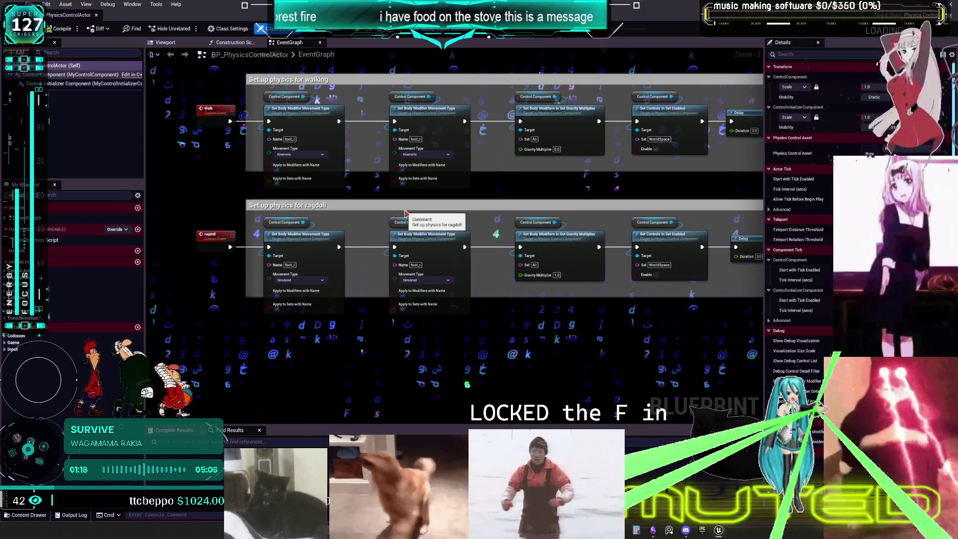
Inspect BP_PhysicsControlActor's viewport and walk/ragdoll EventGraph, then return to the Content Browser.
{"action": "scroll", "coordinate": [404, 217], "scroll_direction": "down", "scroll_amount": 1}
{"action": "mouse_move", "coordinate": [562, 191]}
{"action": "left_mouse_down"}
{"action": "mouse_move", "coordinate": [629, 340]}
{"action": "mouse_move", "coordinate": [616, 217]}
{"action": "left_mouse_up"}
{"action": "scroll", "coordinate": [528, 197], "scroll_direction": "up", "scroll_amount": 2}
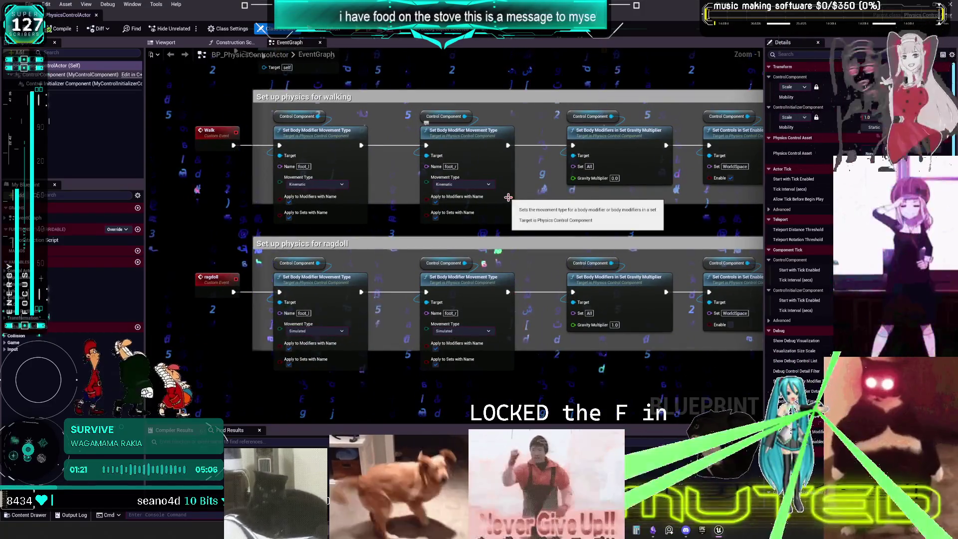
{"action": "left_click", "coordinate": [165, 43]}
{"action": "left_click_drag", "start_coordinate": [459, 198], "coordinate": [479, 200]}
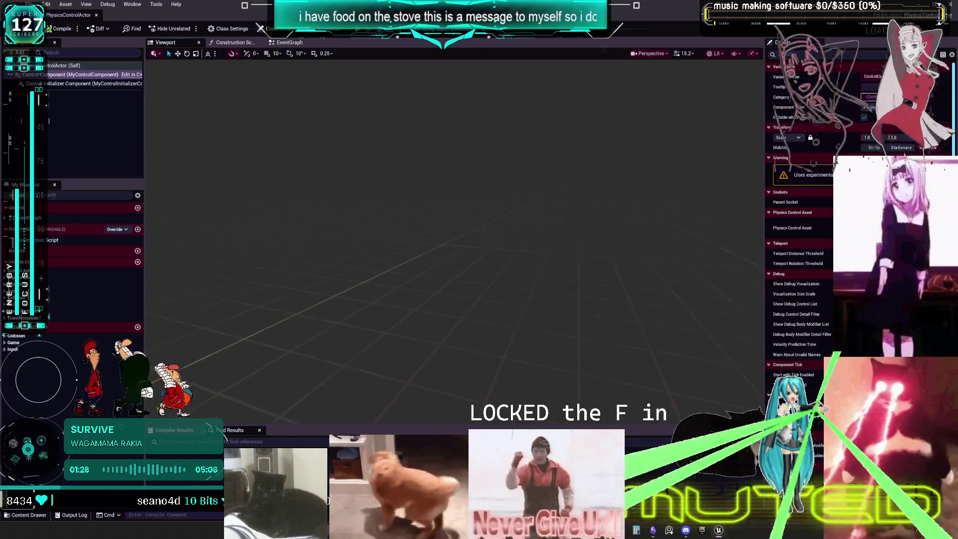
{"action": "left_click", "coordinate": [281, 43]}
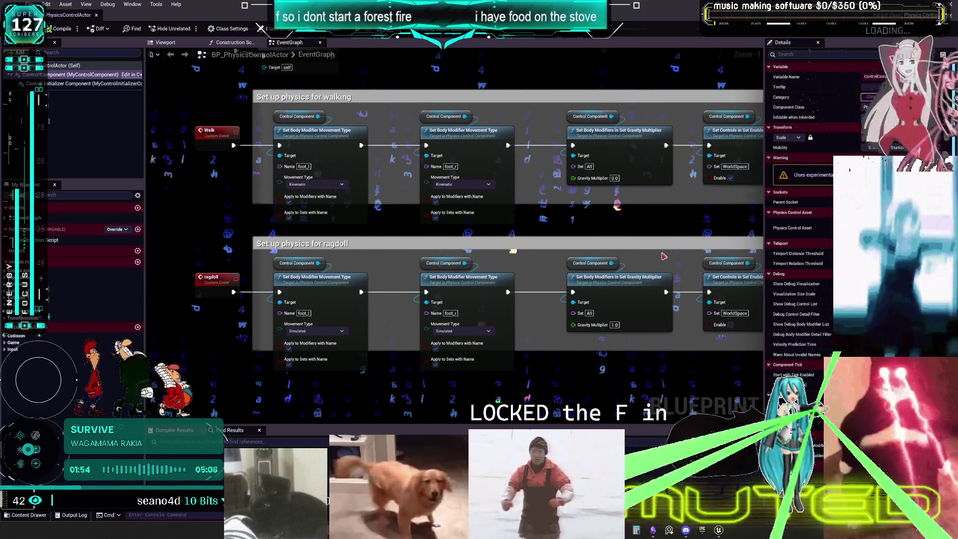
{"action": "key", "text": "alt+Tab"}
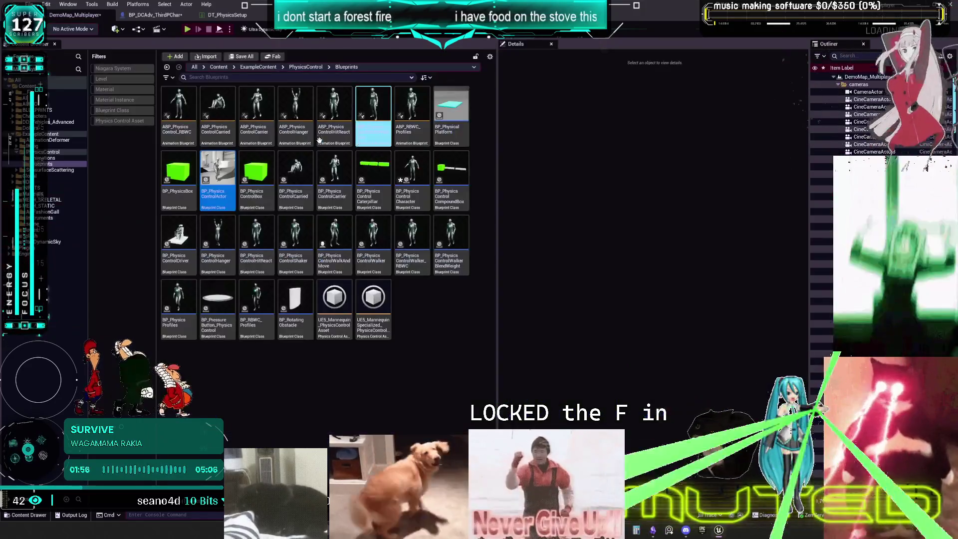
Open BP_PhysicsControlCarried and inspect Set Control Data and the Clavicle Left Parent Space Params.
{"action": "double_click", "coordinate": [292, 208]}
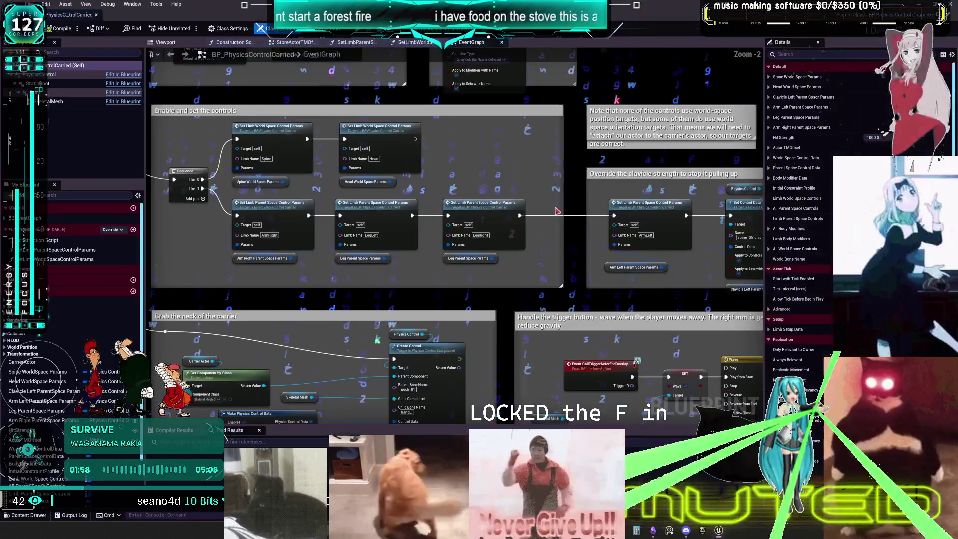
{"action": "left_click_drag", "start_coordinate": [557, 206], "coordinate": [392, 198]}
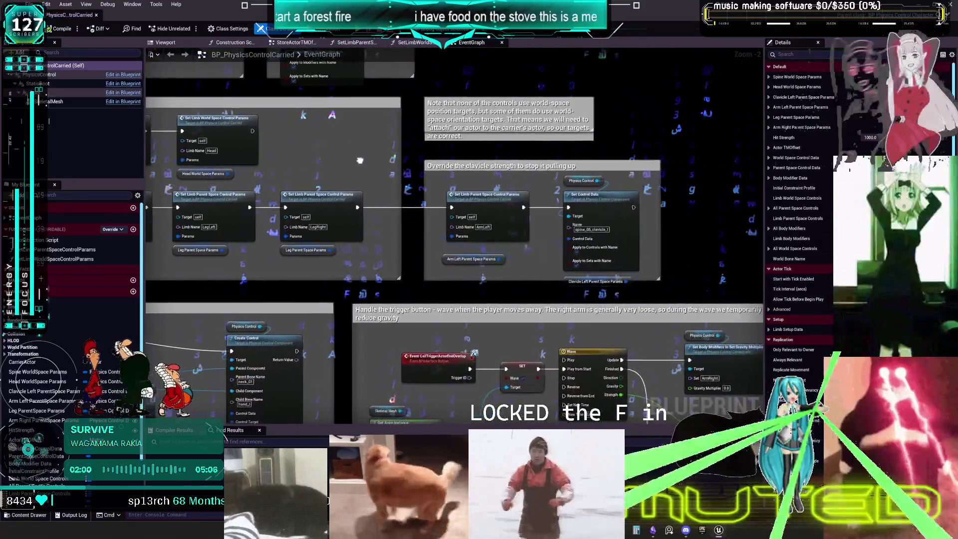
{"action": "scroll", "coordinate": [587, 197], "scroll_direction": "up", "scroll_amount": 2}
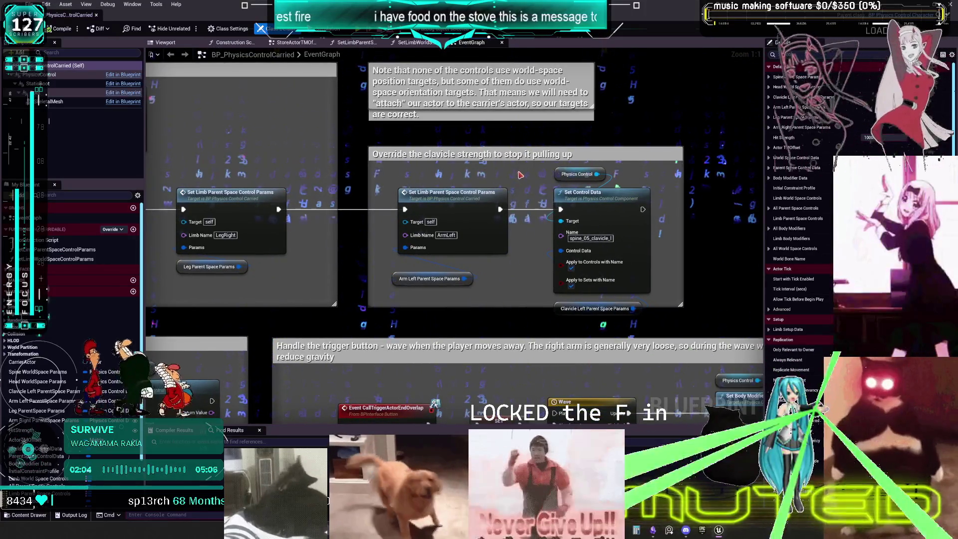
{"action": "left_click", "coordinate": [608, 197]}
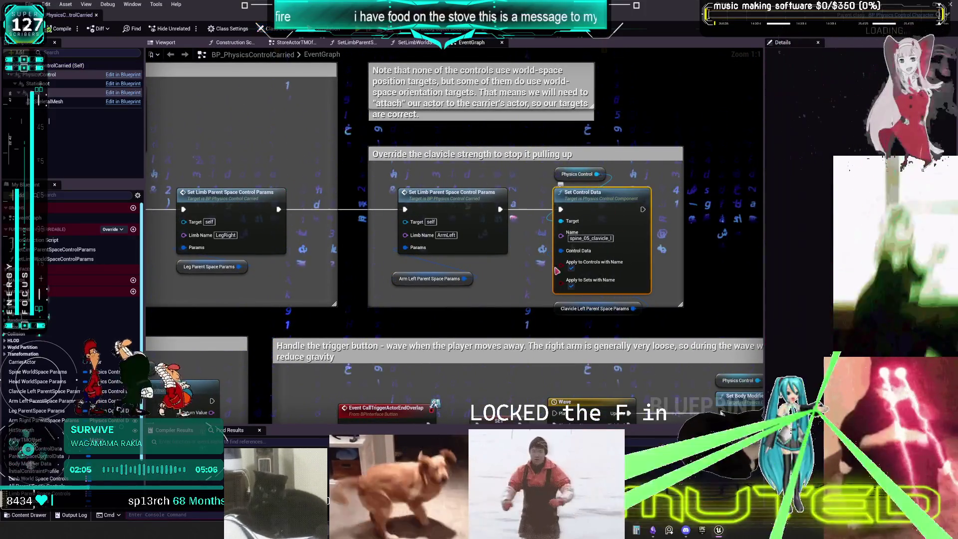
{"action": "left_click", "coordinate": [561, 309]}
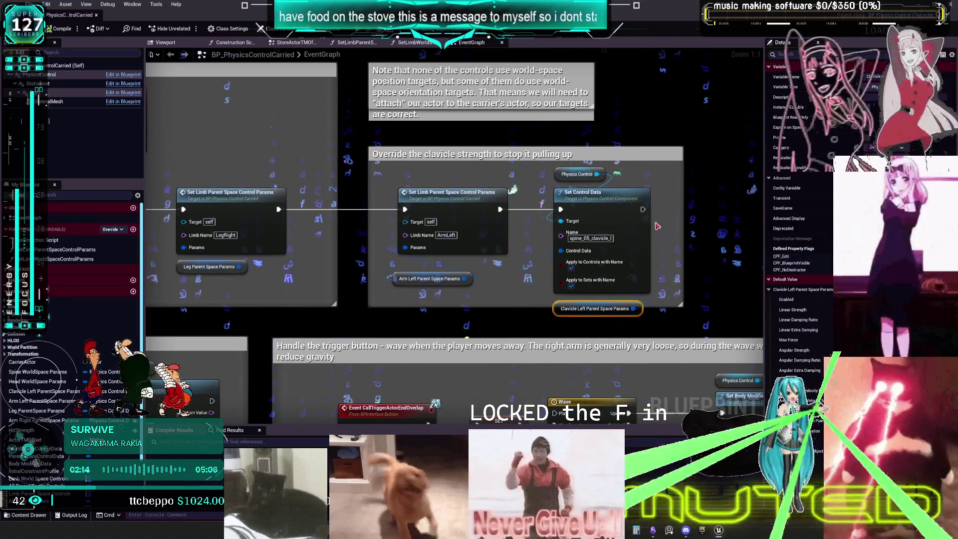
{"action": "mouse_move", "coordinate": [656, 227]}
{"action": "left_mouse_down"}
{"action": "mouse_move", "coordinate": [599, 224]}
{"action": "mouse_move", "coordinate": [644, 223]}
{"action": "mouse_move", "coordinate": [625, 223]}
{"action": "left_mouse_up"}
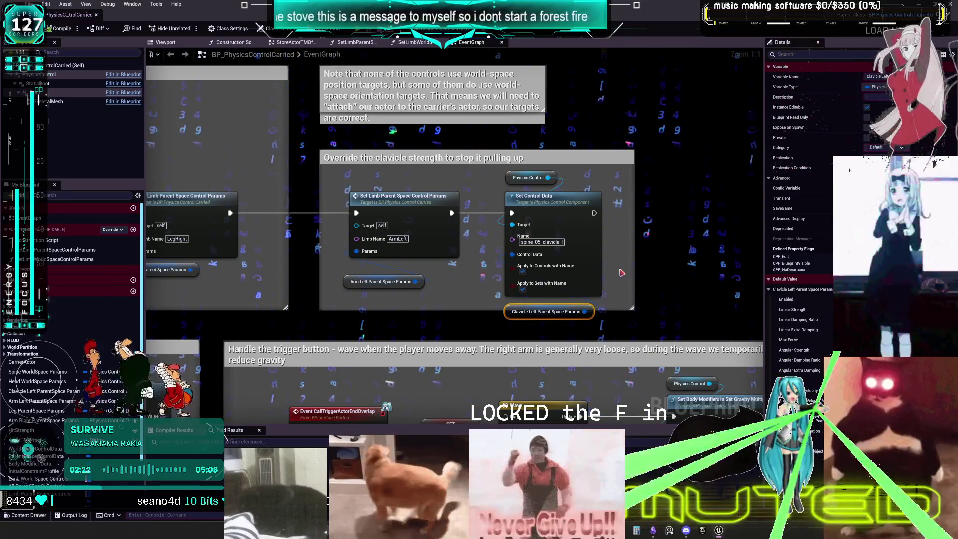
Inspect the leg, head, Spine and ArmRight limb nodes, including the Leg Parent Space Params.
{"action": "left_click_drag", "start_coordinate": [446, 267], "coordinate": [692, 275]}
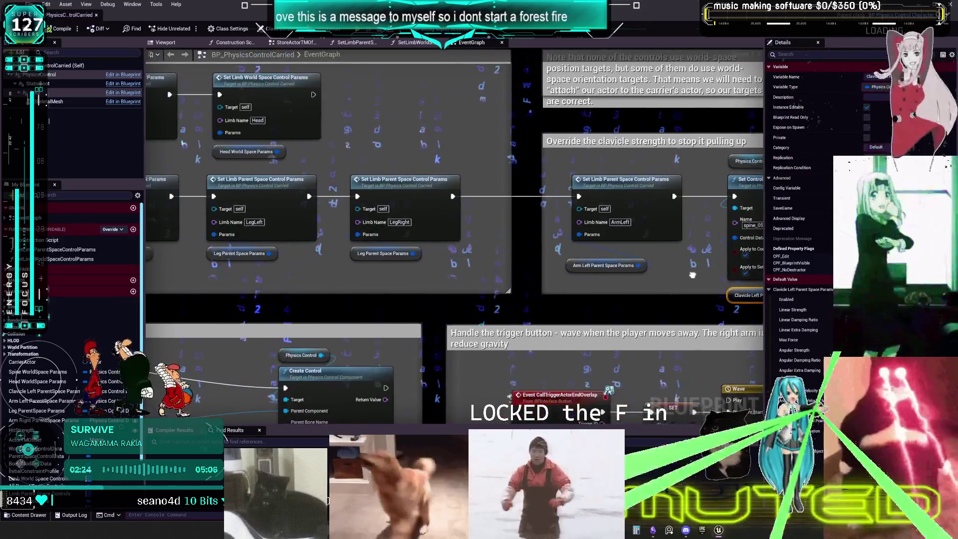
{"action": "mouse_move", "coordinate": [384, 269]}
{"action": "left_mouse_down"}
{"action": "mouse_move", "coordinate": [464, 213]}
{"action": "mouse_move", "coordinate": [584, 234]}
{"action": "left_mouse_up"}
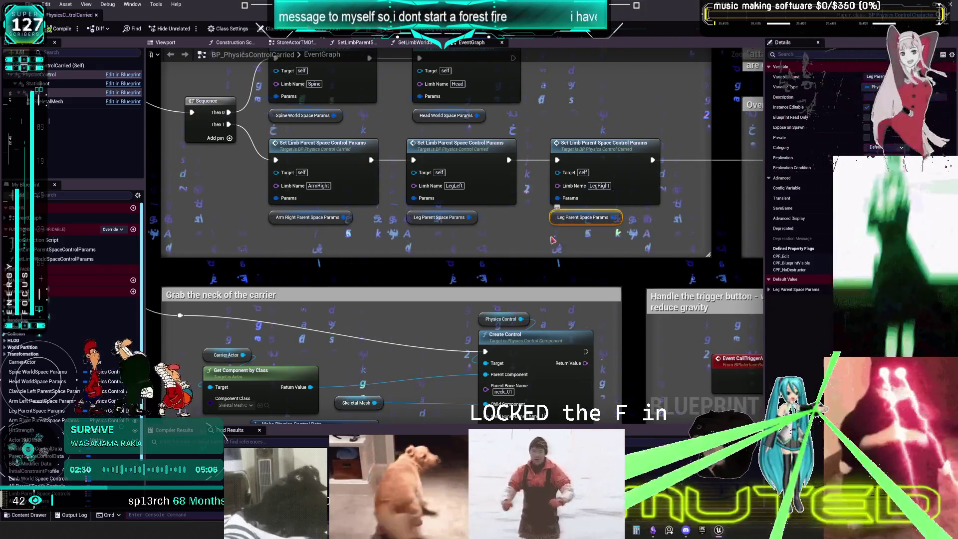
{"action": "left_click", "coordinate": [411, 220]}
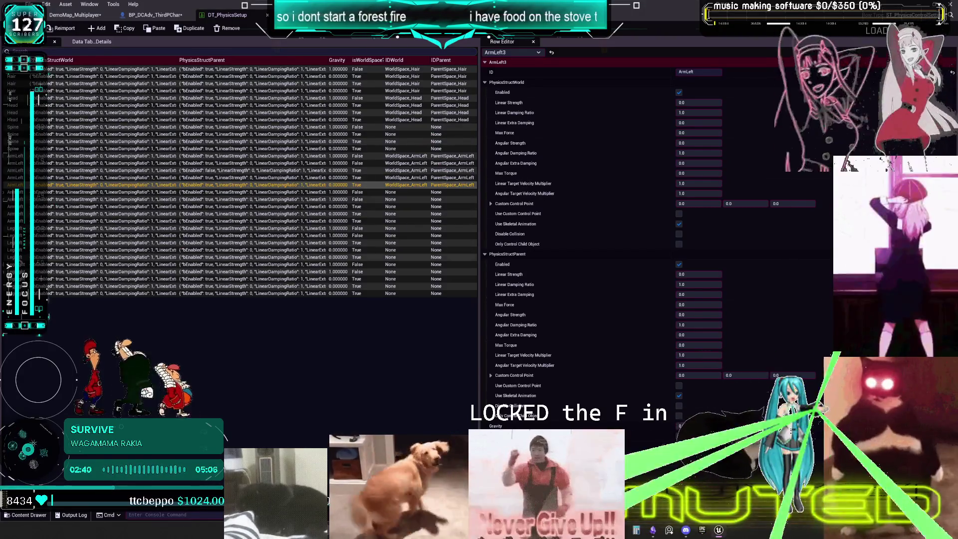
Compare the ArmLeft1 and ArmLeft3 rows in DT_PhysicsSetup, then return to BP_DCAdv_ThirdPChar.
{"action": "left_click", "coordinate": [411, 163]}
{"action": "left_click", "coordinate": [415, 170]}
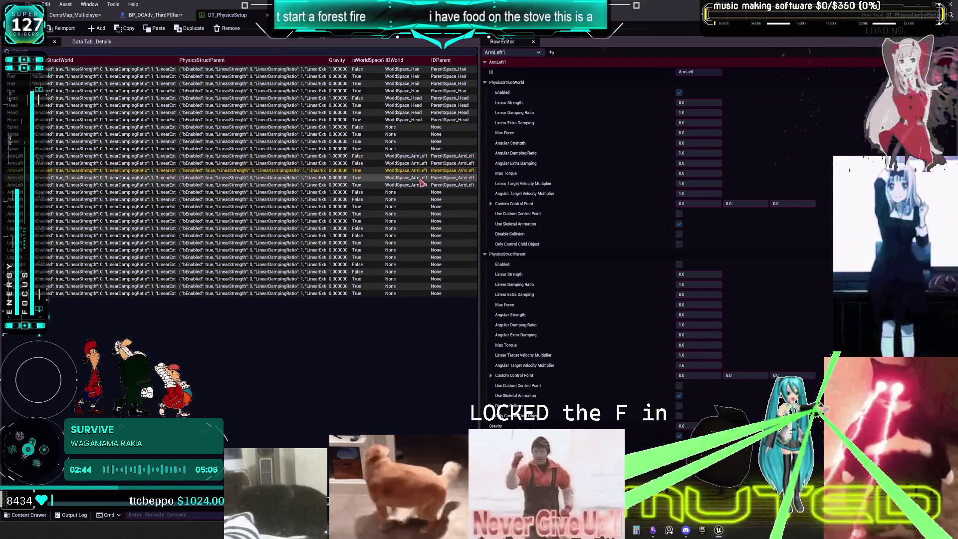
{"action": "left_click", "coordinate": [421, 184]}
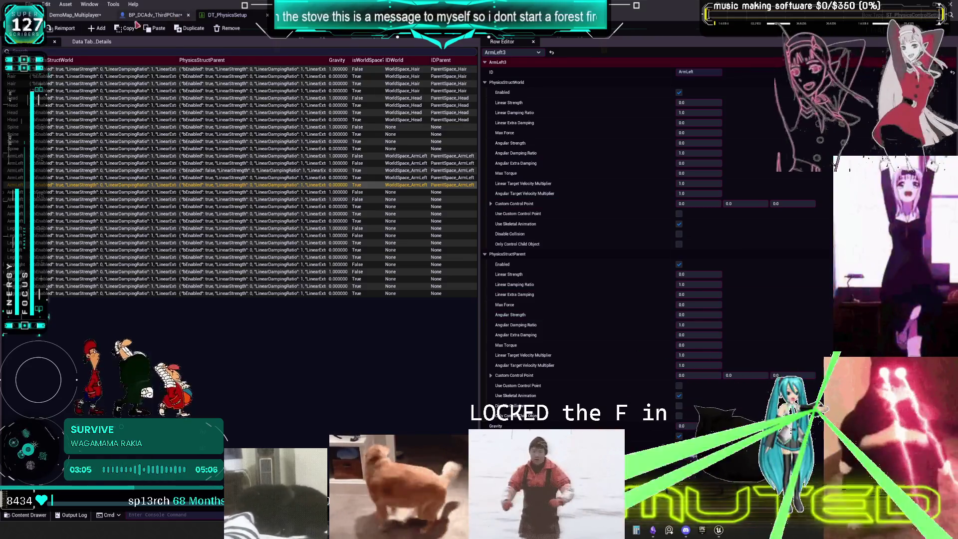
{"action": "left_click", "coordinate": [149, 15]}
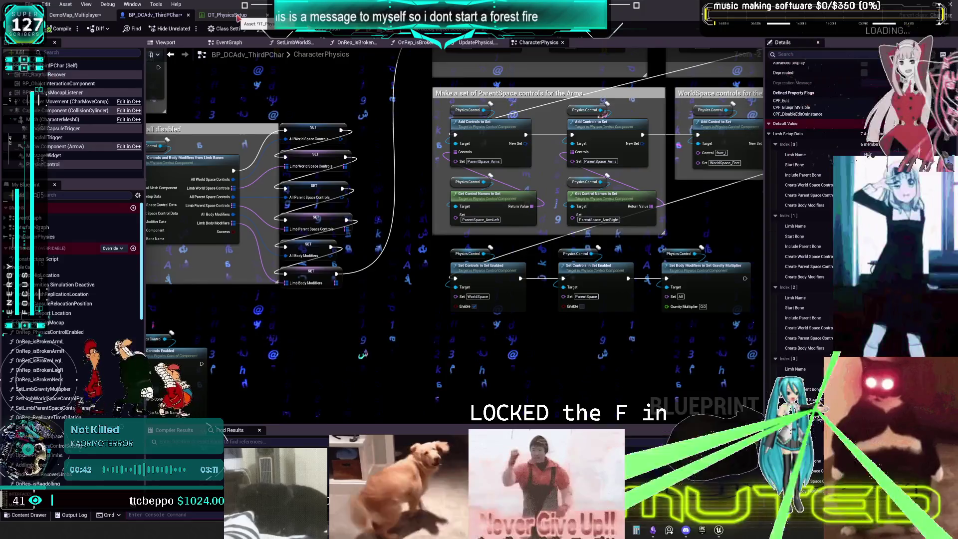
Switch to the DT_PhysicsSetup table and select the Spine row.
{"action": "left_click", "coordinate": [236, 17]}
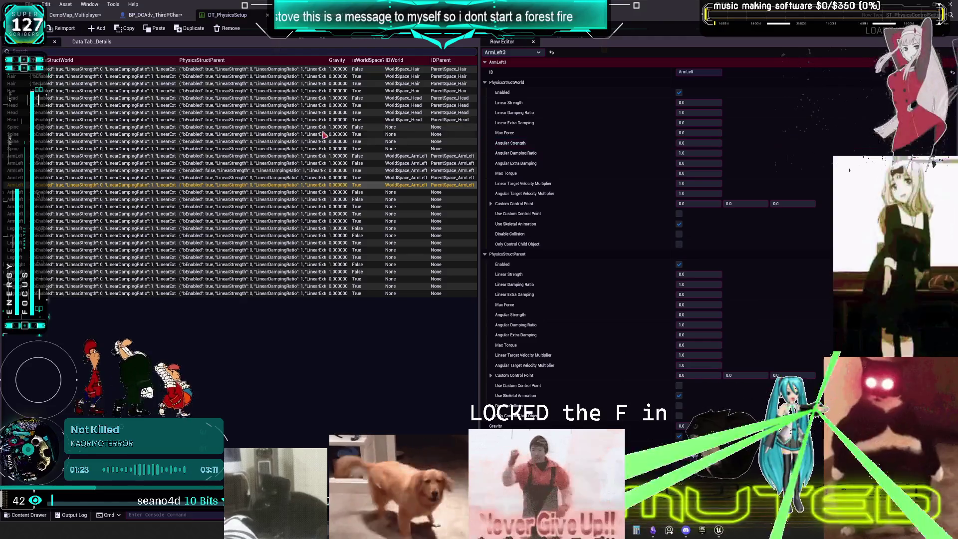
{"action": "left_click", "coordinate": [406, 128]}
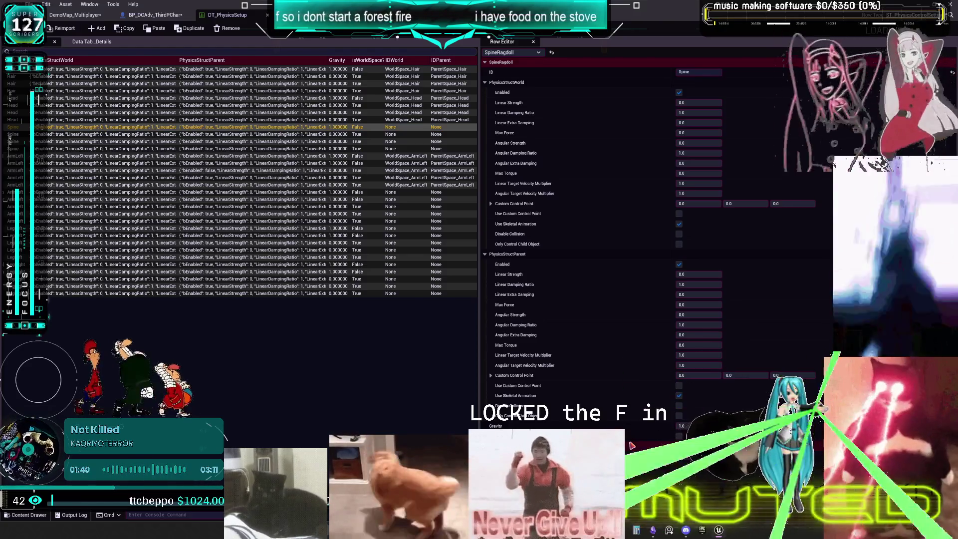
Set IDWorld to WorldSpace_Spine for the Spine, Spine1 and Spine2 rows.
{"action": "key", "text": "Return"}
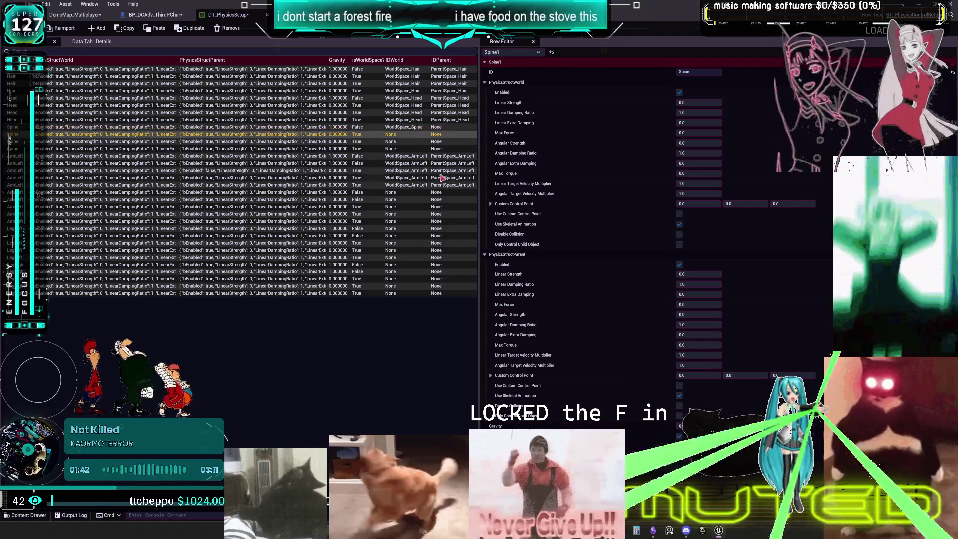
{"action": "left_click", "coordinate": [408, 134]}
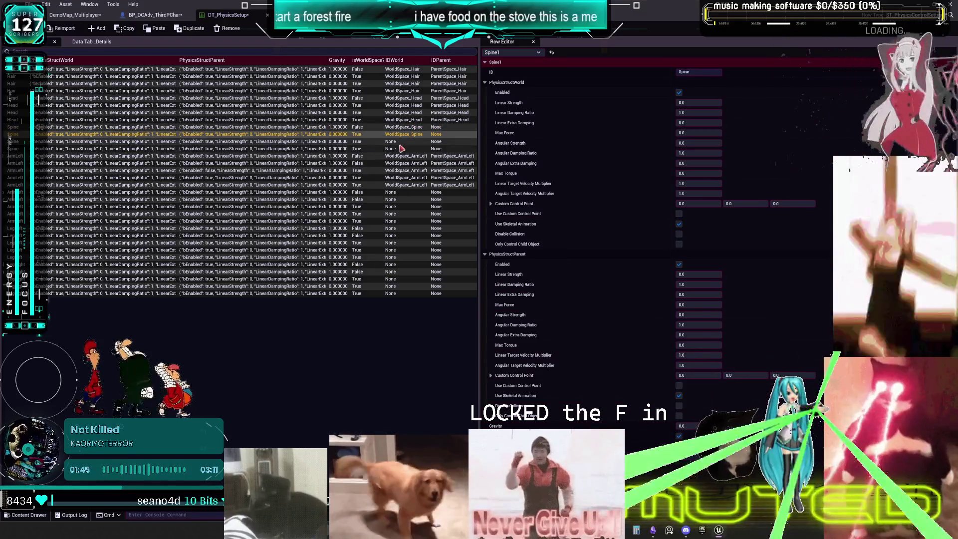
{"action": "key", "text": "Down"}
{"action": "key", "text": "ctrl+v"}
{"action": "key", "text": "Down"}
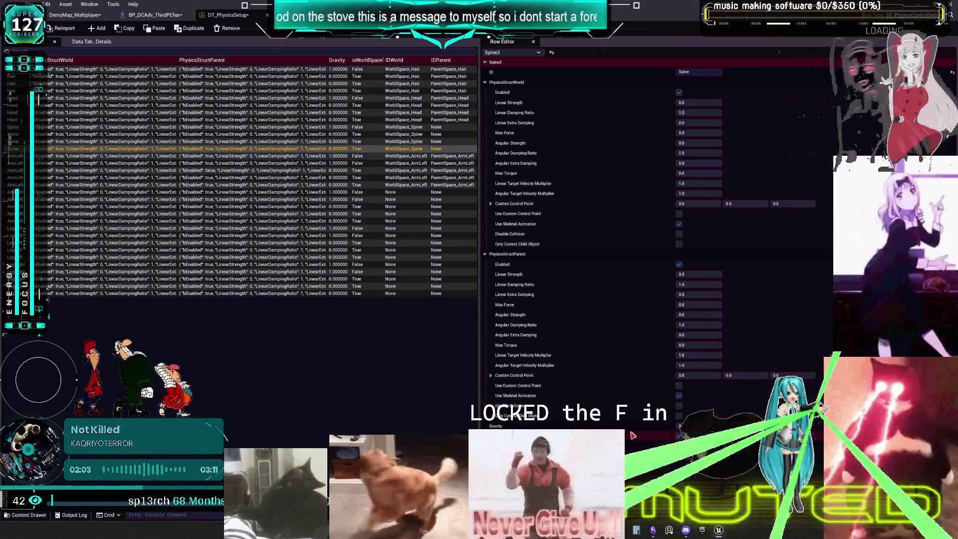
{"action": "key", "text": "alt+Tab"}
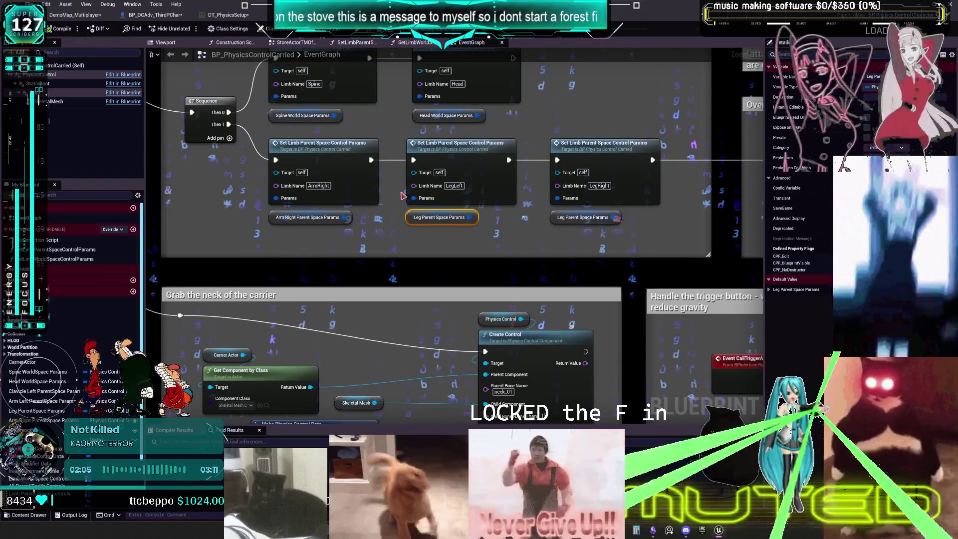
Inspect SetLimbParentSpaceControlParams, then return to BP_DCAdv_ThirdPChar's CharacterPhysics graph and open OnRep_isBrokenLegL.
{"action": "left_click", "coordinate": [356, 42]}
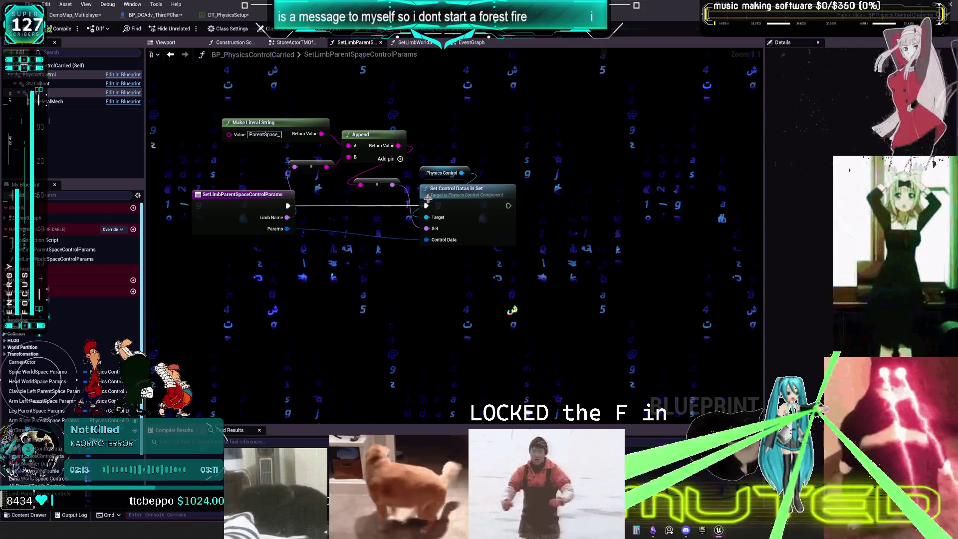
{"action": "left_click", "coordinate": [152, 15]}
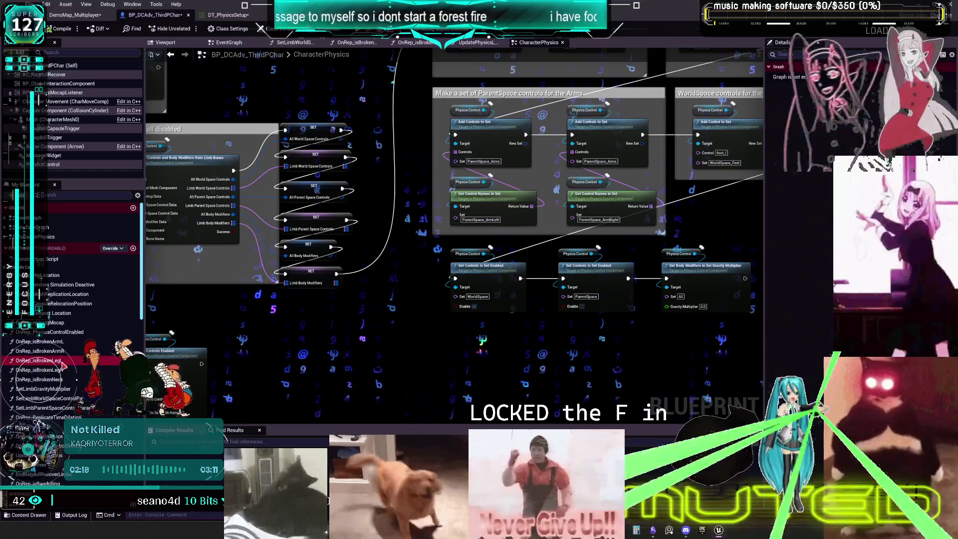
{"action": "double_click", "coordinate": [40, 360]}
Inspect SetLimbWorldSpaceControlParams from inside UpdatePhysicsLimbs, then return to the UpdatePhysicsLimbs graph.
{"action": "double_click", "coordinate": [490, 173]}
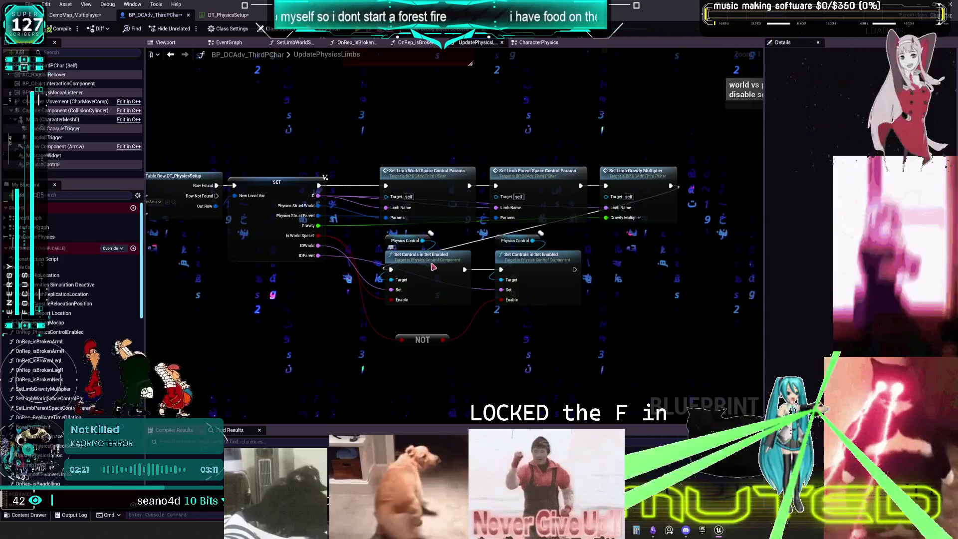
{"action": "double_click", "coordinate": [438, 175]}
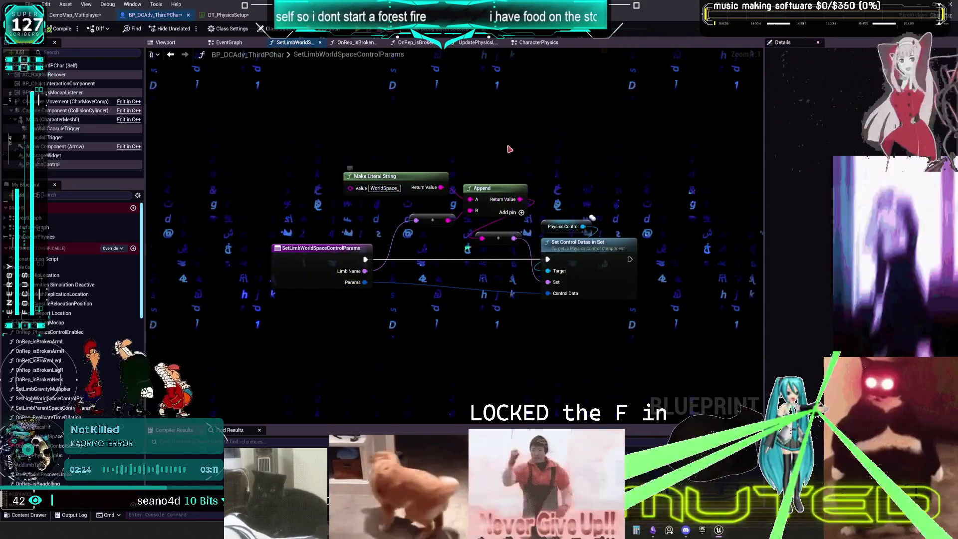
{"action": "left_click", "coordinate": [170, 55]}
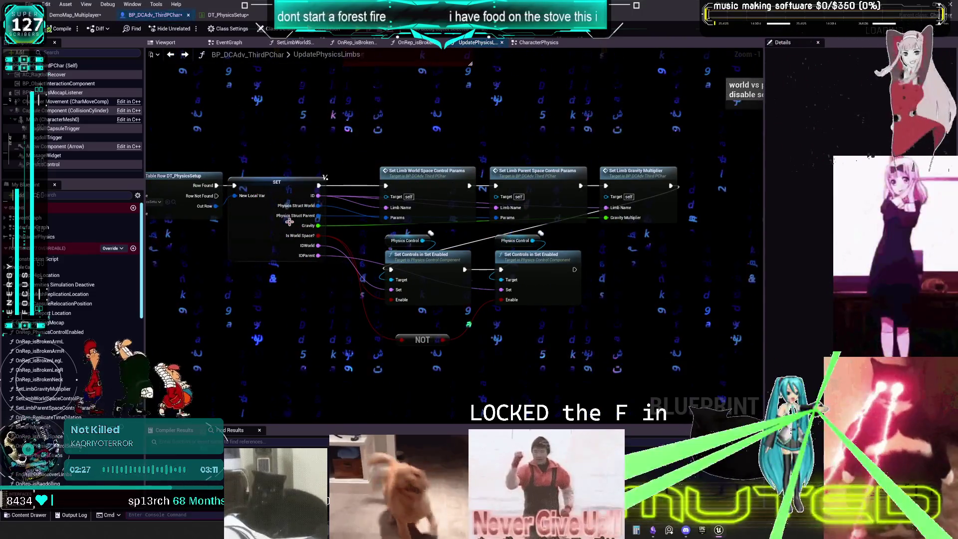